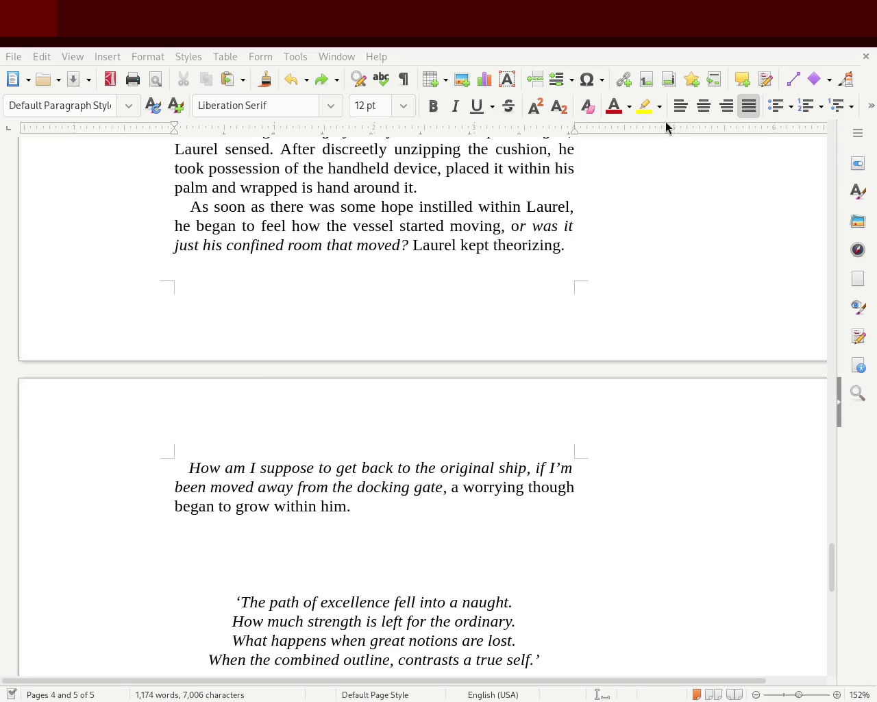
Step: Scroll up to page 2 to show the K02 spaceship navigator's opening paragraph
mouse_move(829, 579)
left_mouse_down()
mouse_move(839, 167)
mouse_move(840, 287)
left_mouse_up()
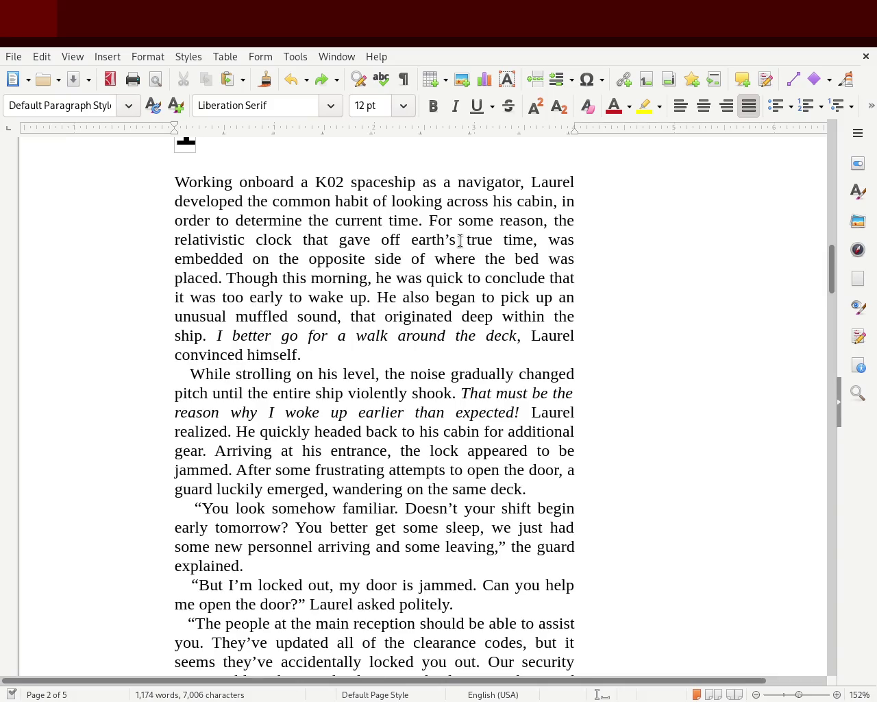
Step: Replace 'that gave off earth's true time' after 'clock' with 'for true earth time'
left_click(301, 236)
left_click_drag(301, 236, 533, 239)
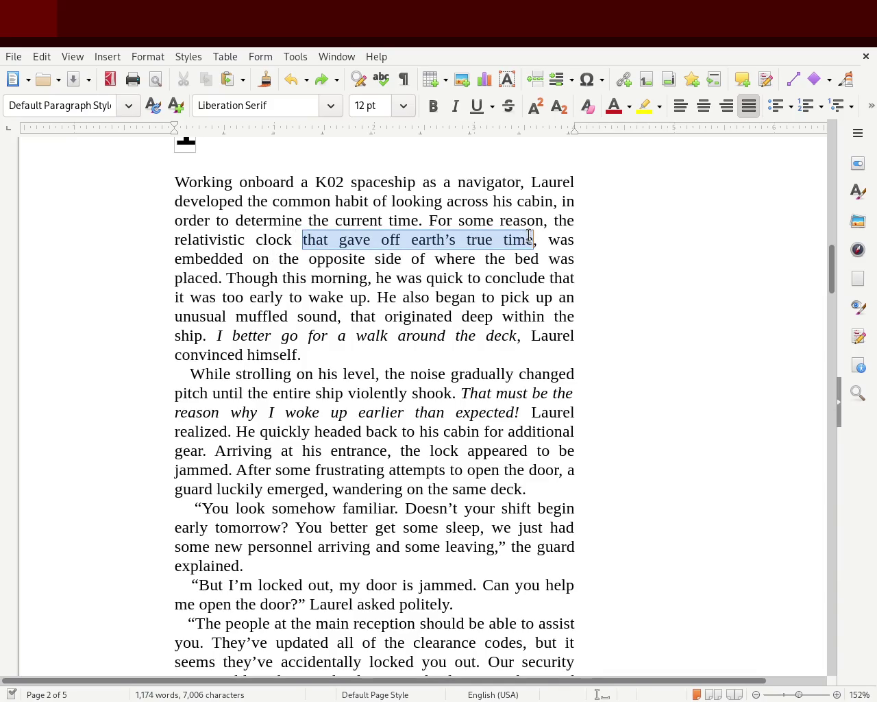
key("BackSpace")
type("for true earth time")
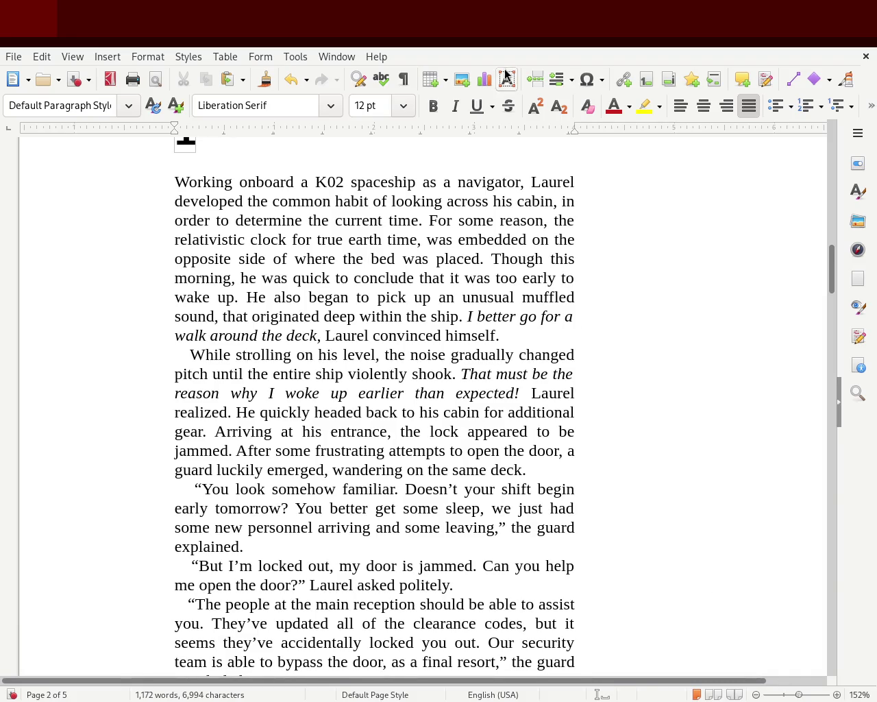
Step: Replace 'the current time' with 'how long he'd slept', correcting the mistyped contraction
left_click_drag(307, 218, 419, 220)
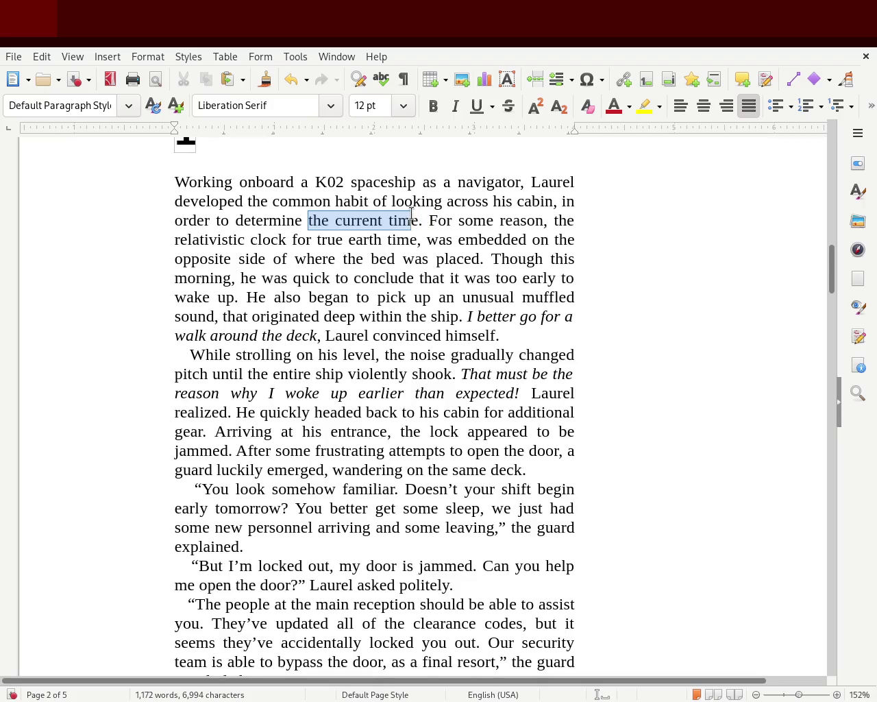
type("how long ")
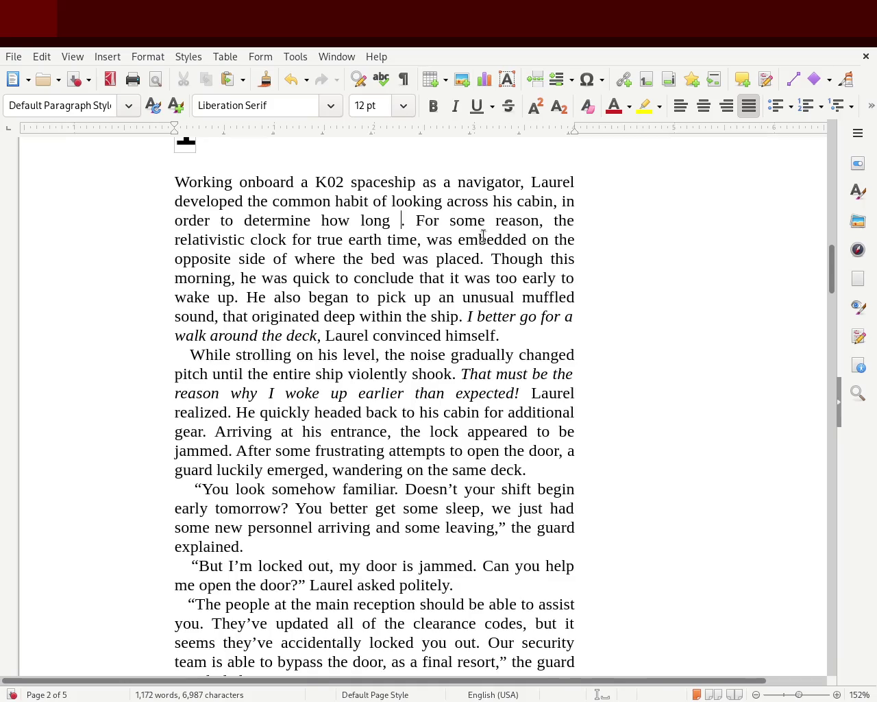
type("he")
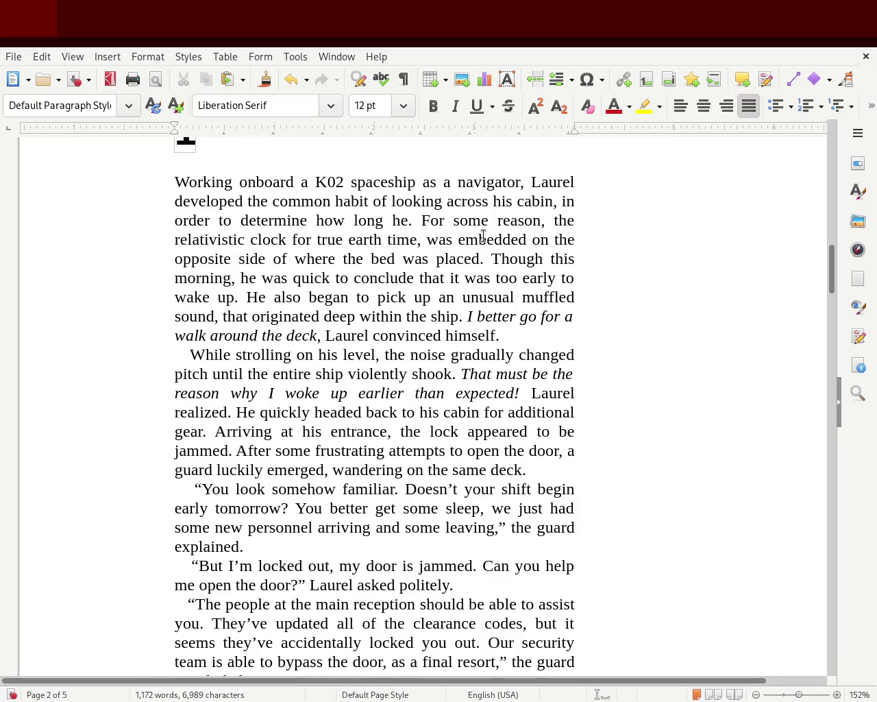
type("'ve")
key("BackSpace")
key("BackSpace")
key("BackSpace")
type("'d s")
type("lept")
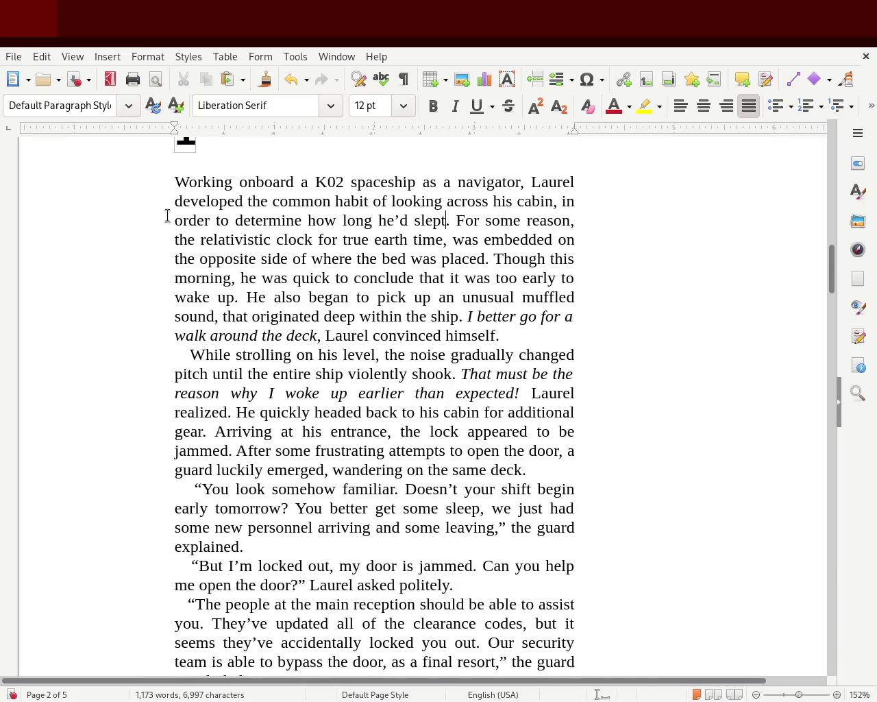
left_click(247, 297)
Step: Start a new paragraph before 'He also began', reworded as 'Additionally, he also began'
key("Return")
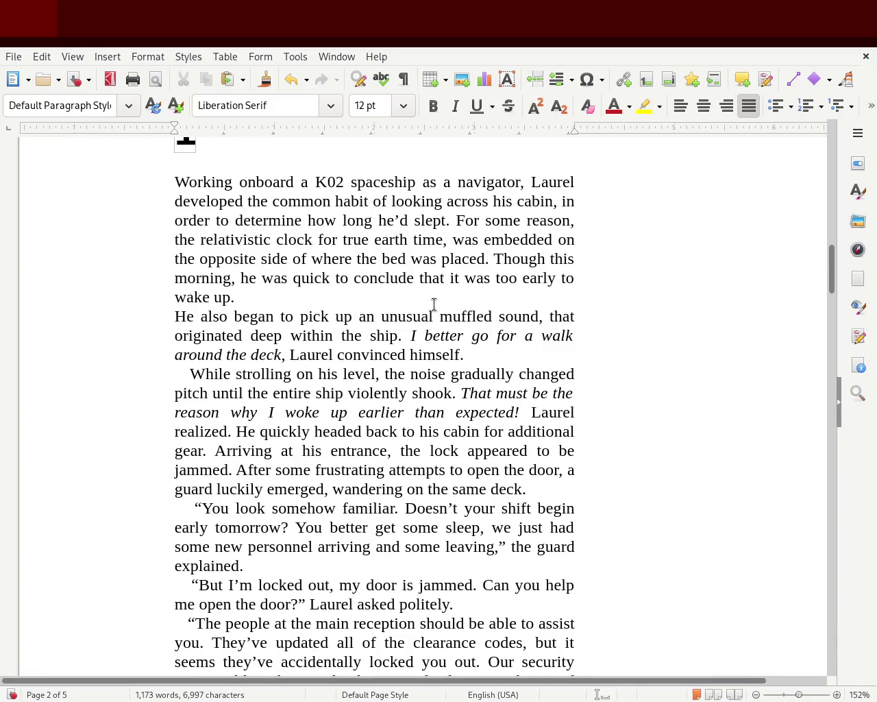
type("But")
key("Delete")
type("h")
key("Left")
key("Left")
key("Left")
key("Left")
key("Left")
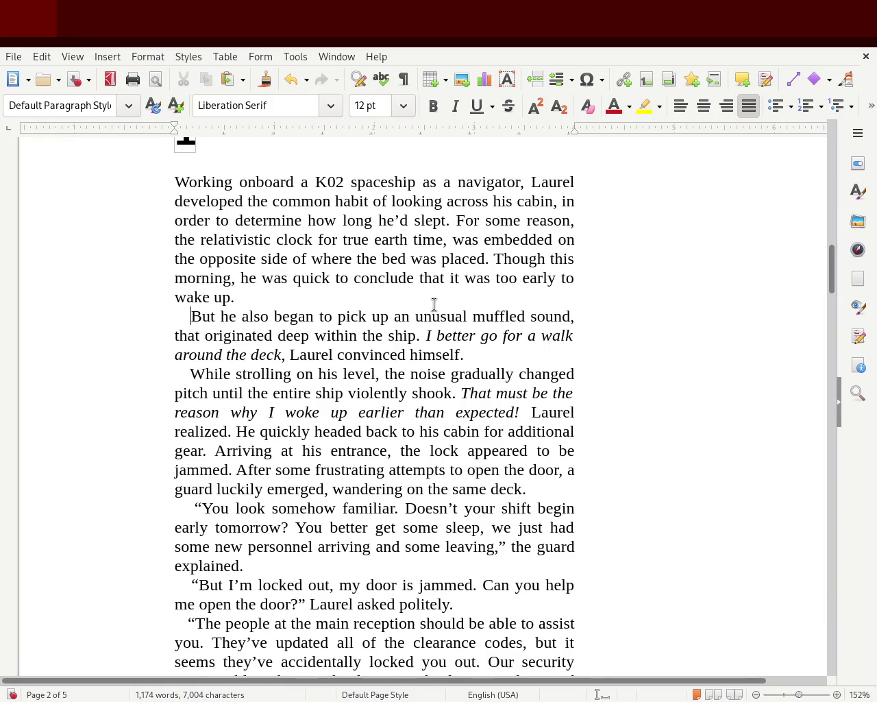
key("Delete")
key("Delete")
key("Delete")
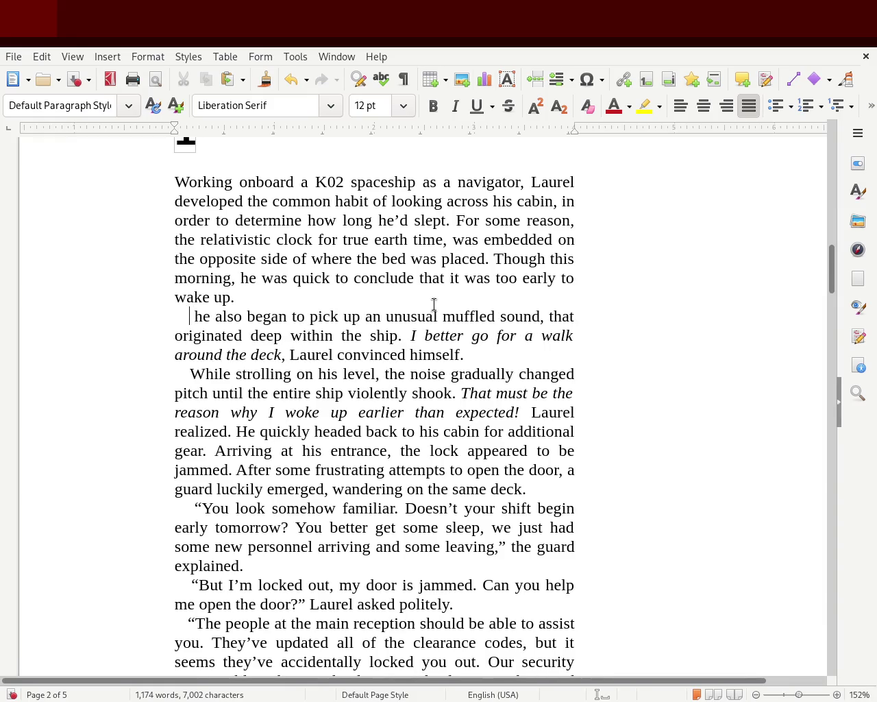
type("Additionally,")
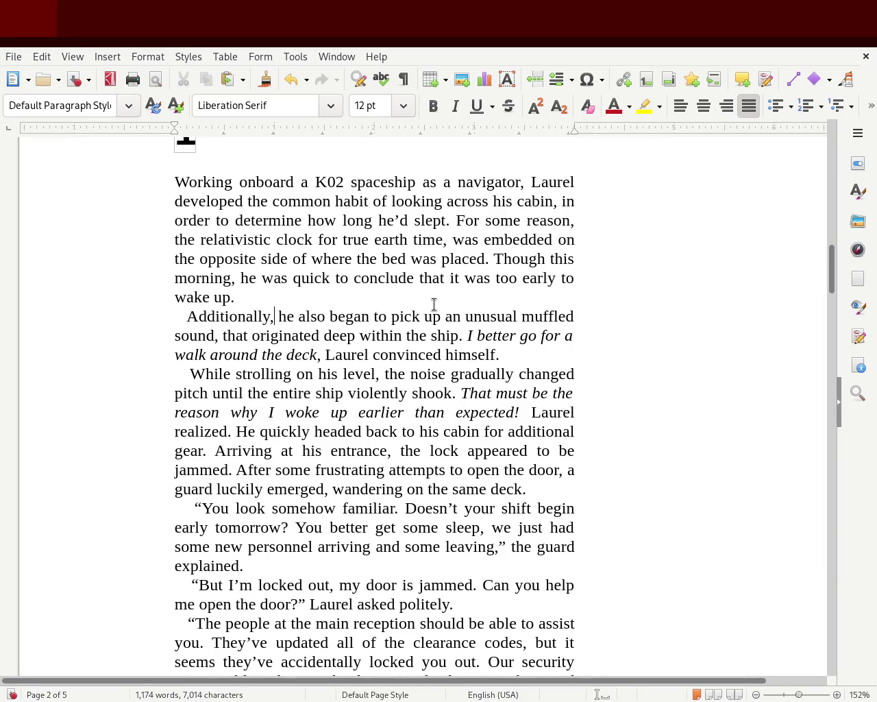
Step: Change 'to pick up' to 'picking up' in the new paragraph
double_click(384, 312)
key("Delete")
key("Delete")
key("Right")
key("Right")
key("Right")
type("ing")
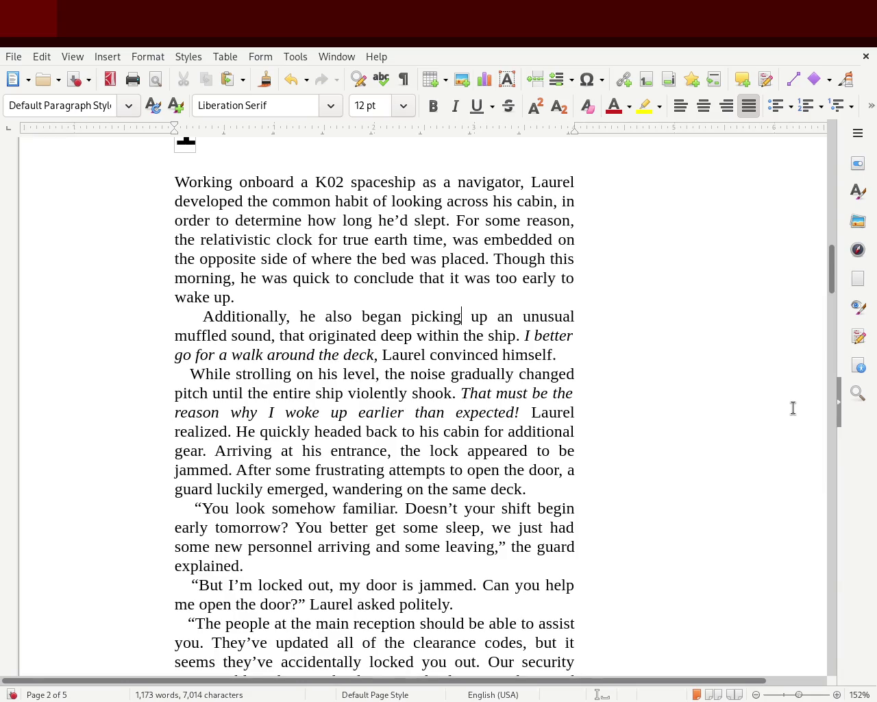
Step: Merge the 'While strolling' paragraph onto the end of the 'Additionally' paragraph
key("Down")
key("Left")
key("ctrl+Left")
key("Left")
key("Left")
key("Left")
key("Left")
key("Left")
key("Left")
key("Down")
key("Left")
key("Left")
key("Down")
key("Left")
key("Left")
key("Left")
key("Delete")
key("Delete")
key("Delete")
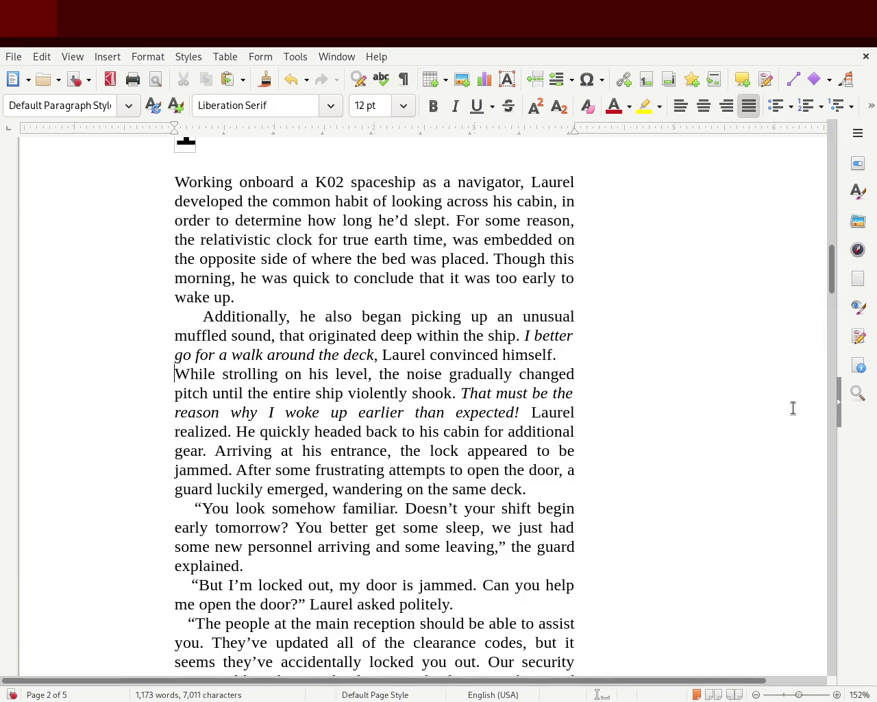
key("BackSpace")
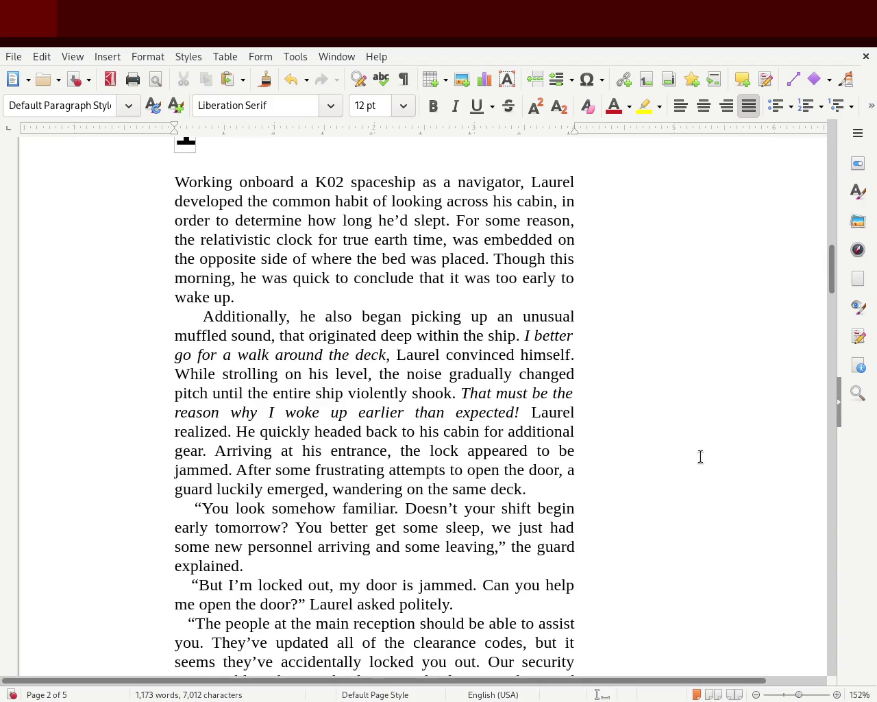
double_click(343, 316)
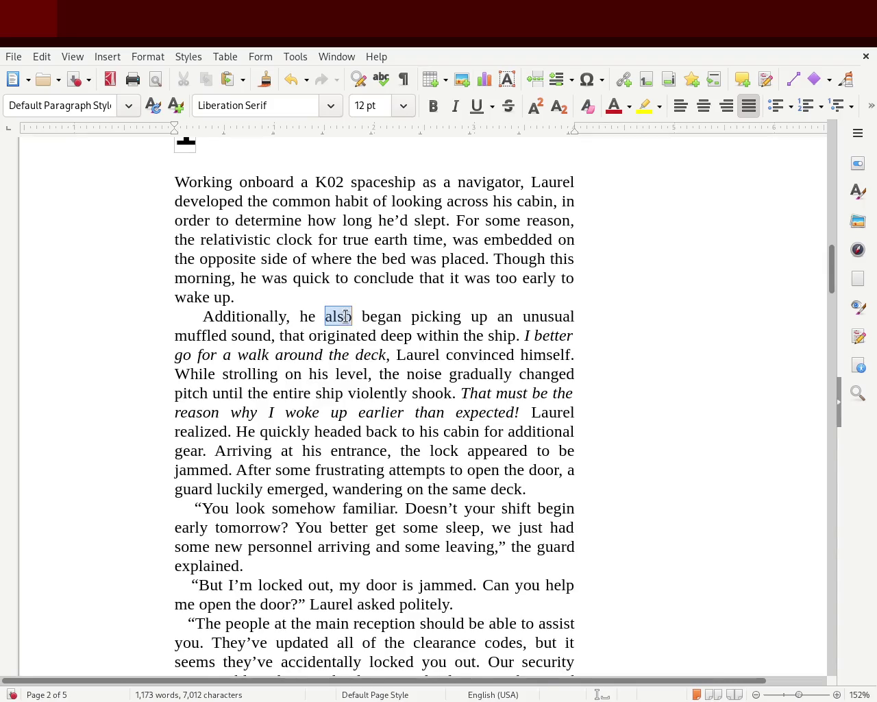
Step: Delete 'also' and change 'he'd slept' to 'he'd been sleeping'
key("Delete")
key("Delete")
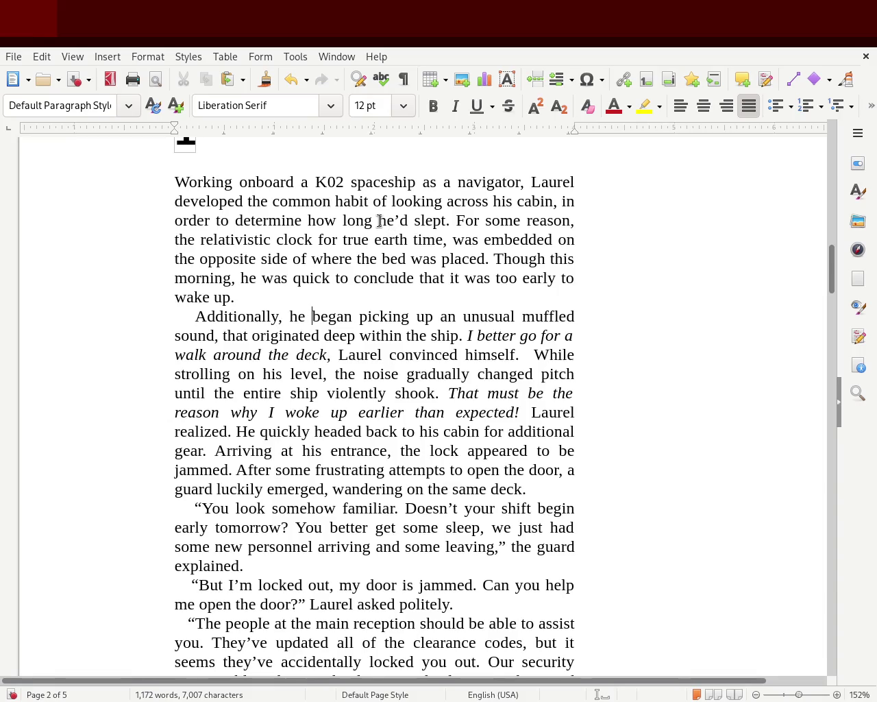
left_click(411, 224)
type("been")
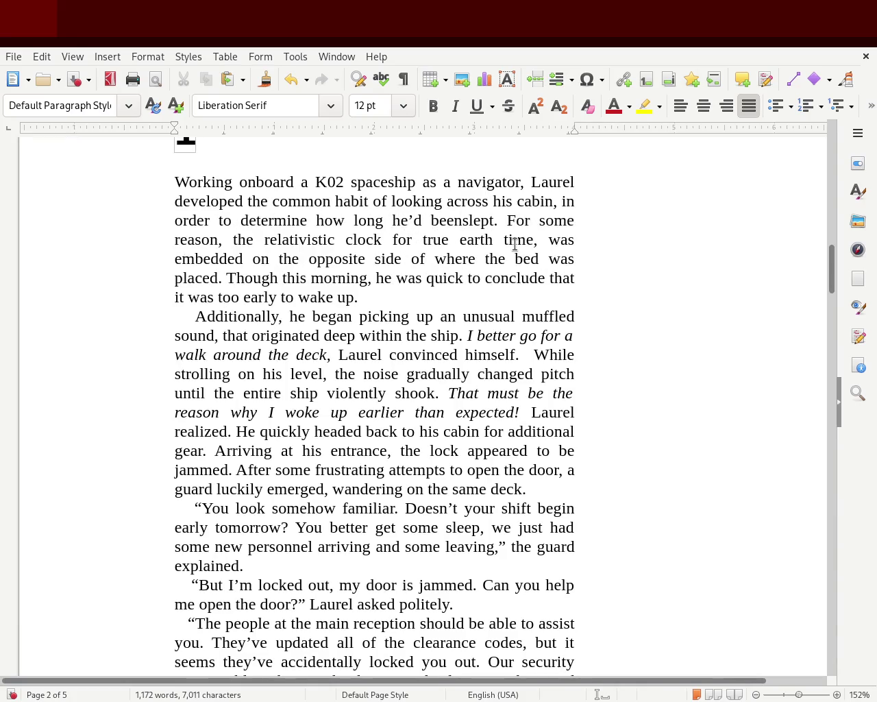
key("Right")
key("Right")
key("Right")
key("Right")
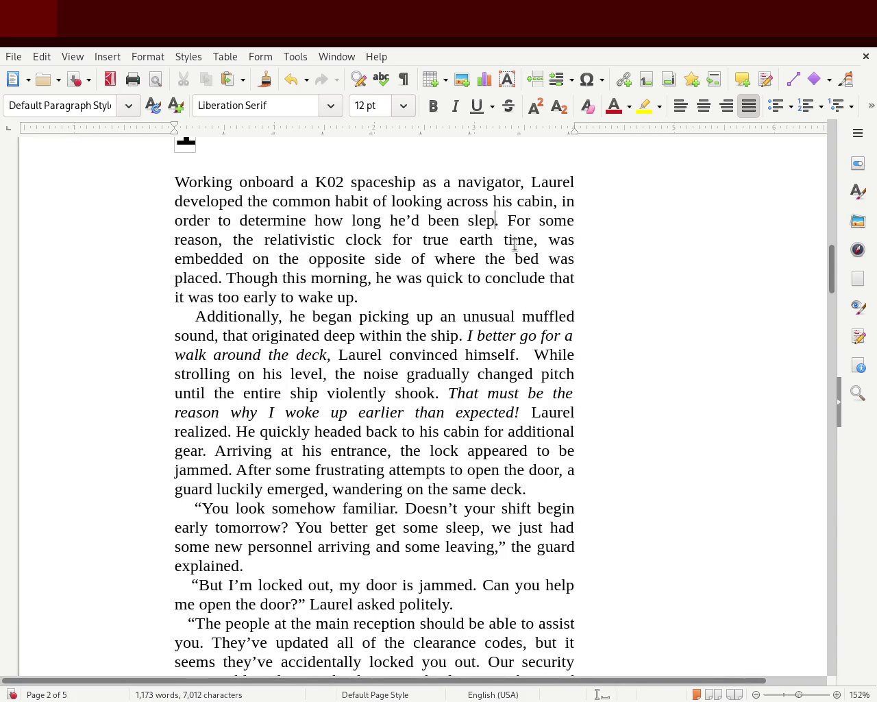
type("eping")
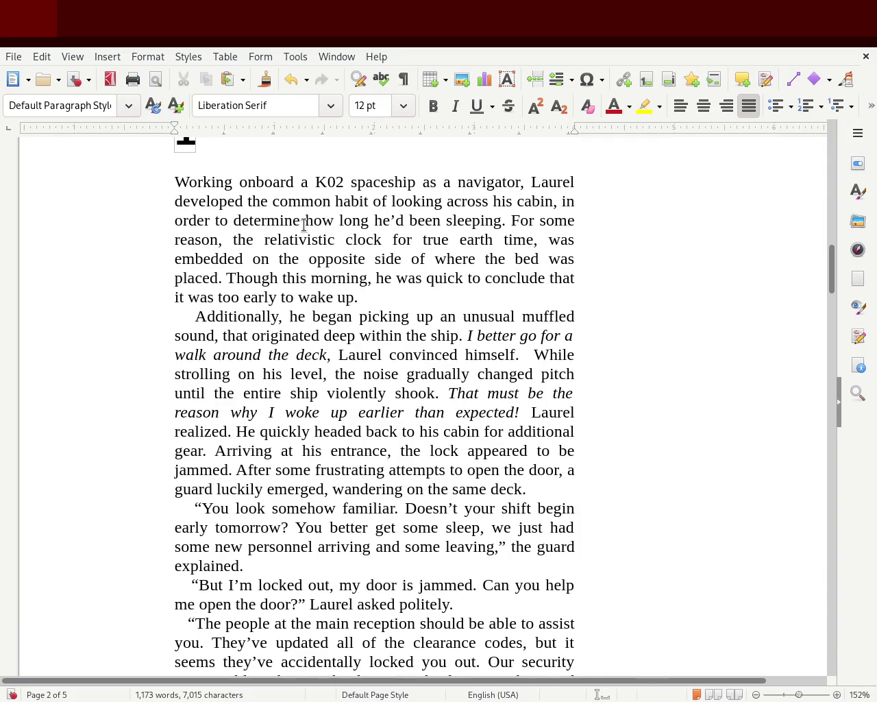
Step: Replace 'how long he'd been sleeping' with 'current time', fixing a typo
left_click_drag(305, 220, 501, 220)
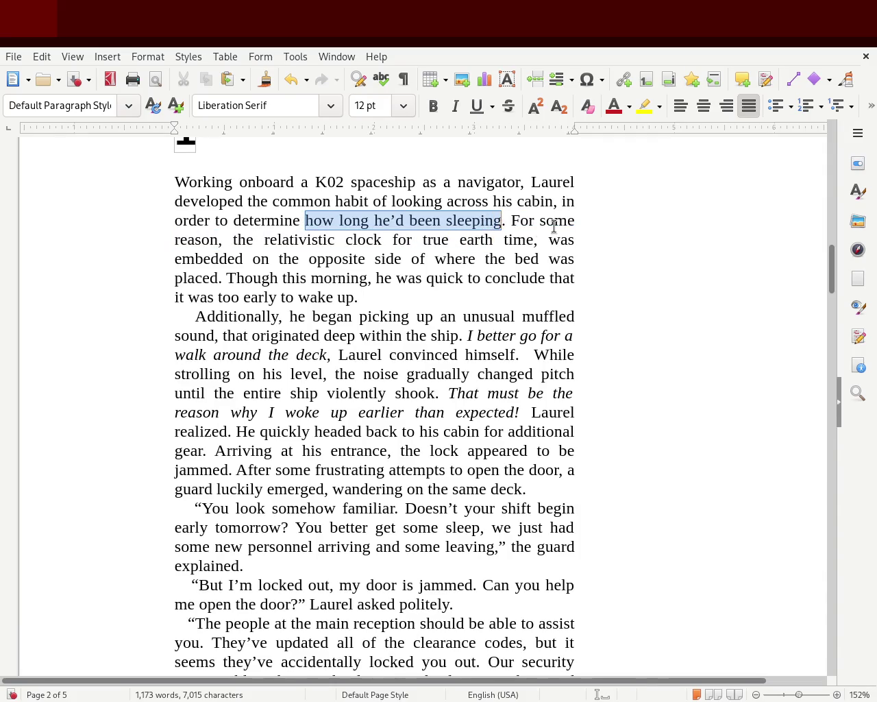
type("time")
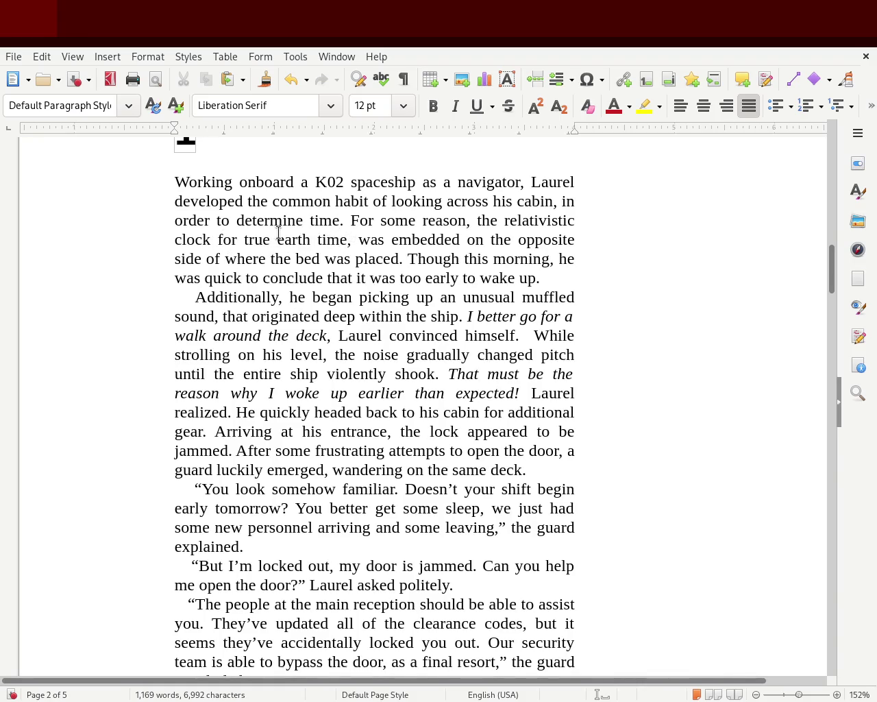
type("cy")
key("BackSpace")
key("BackSpace")
type("urrent")
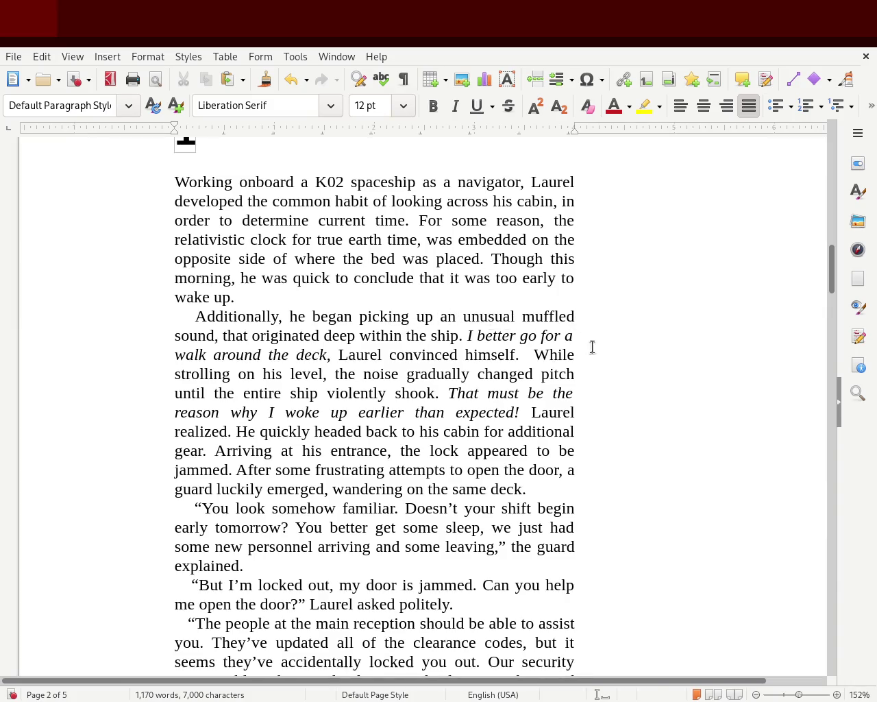
mouse_move(832, 260)
left_mouse_down()
mouse_move(838, 251)
mouse_move(835, 288)
left_mouse_up()
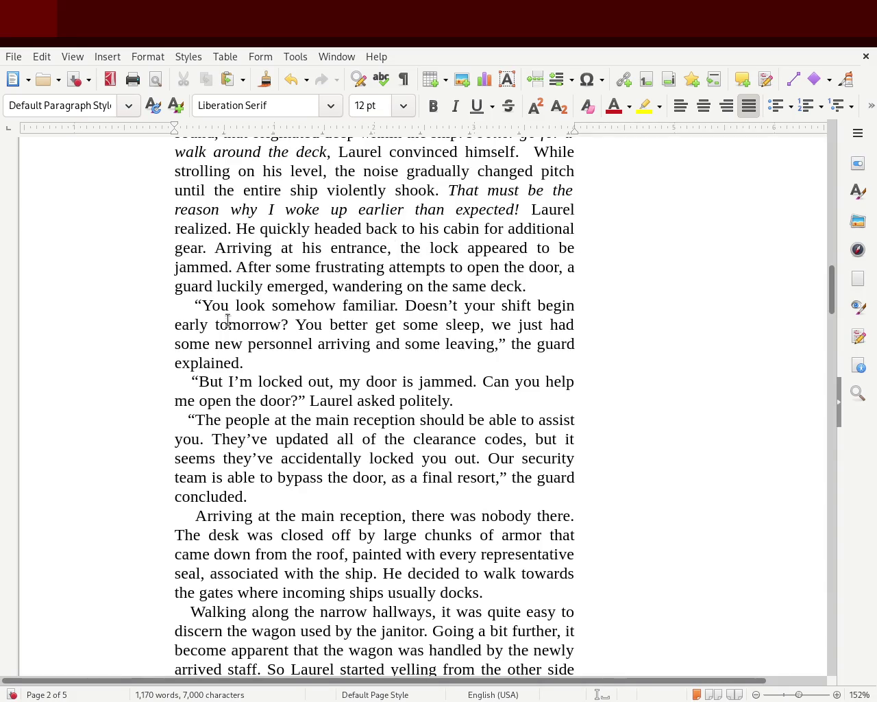
left_click_drag(833, 298, 832, 274)
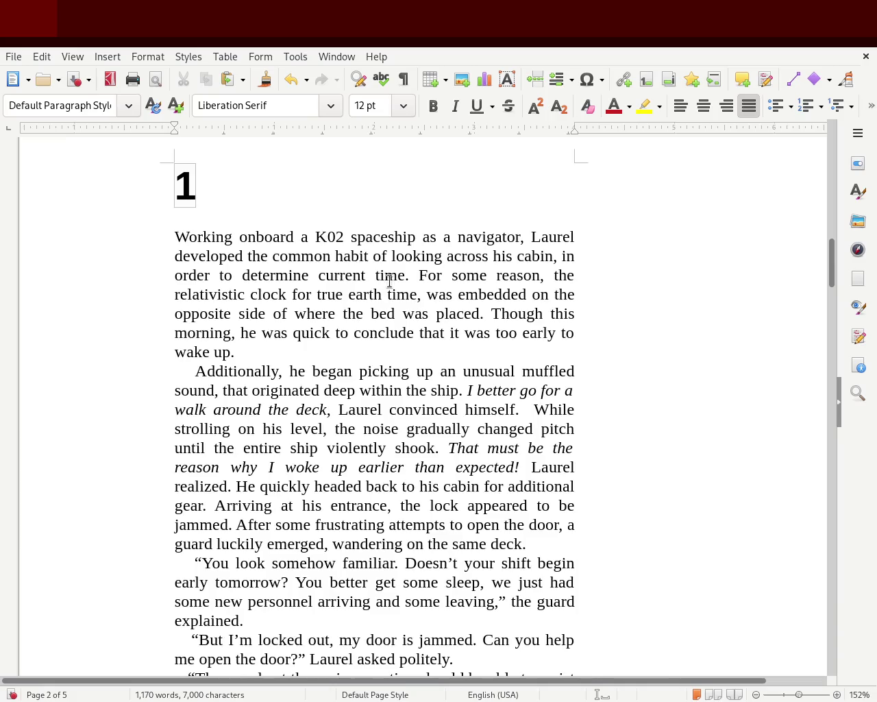
Step: Delete 'current' from the opening sentence and add 'for him' after 'early'
double_click(339, 275)
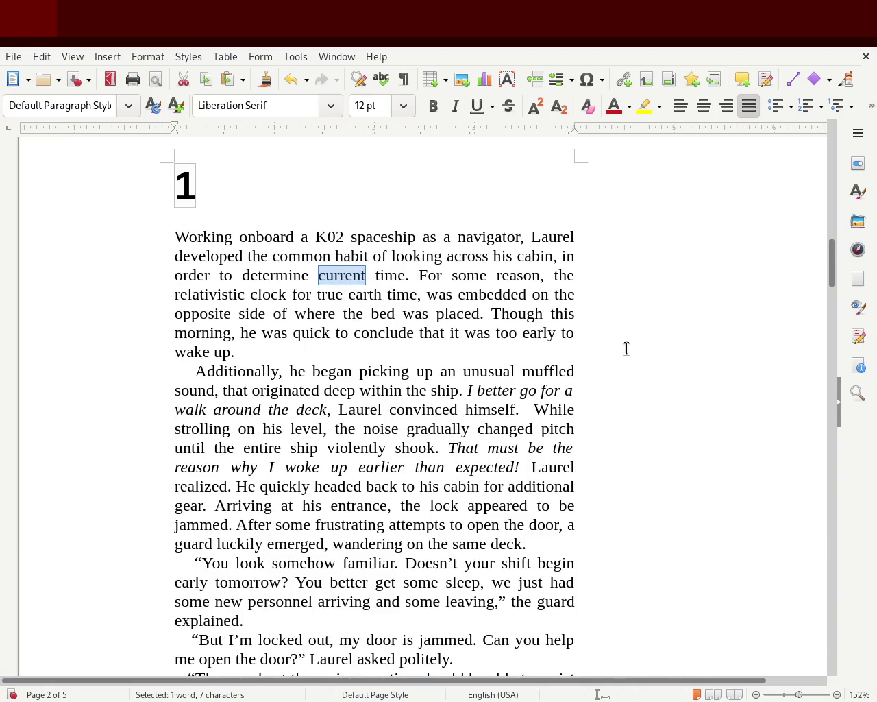
key("Delete")
key("Delete")
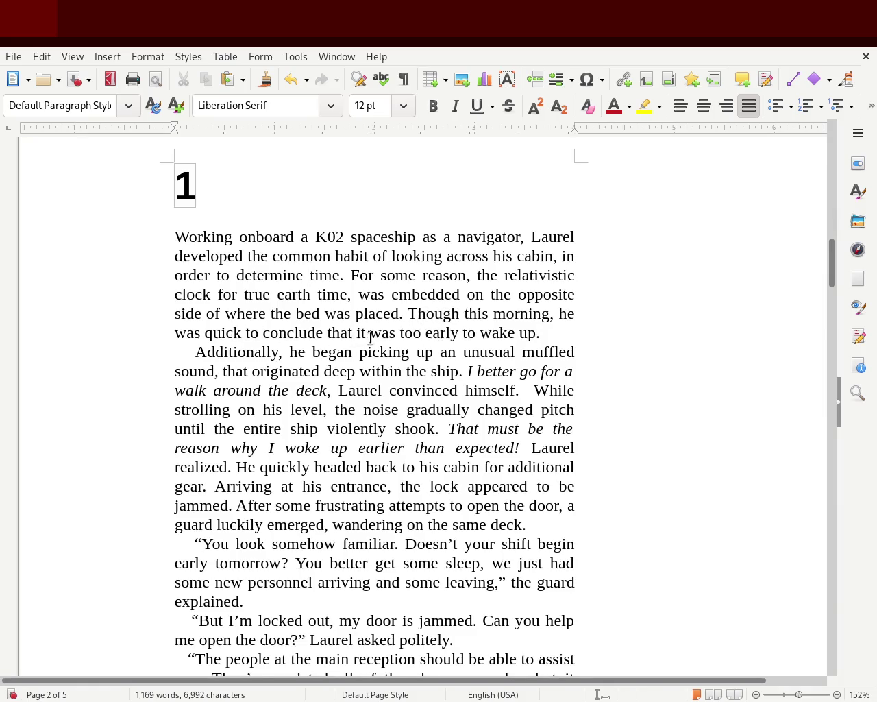
left_click(459, 333)
type("for him")
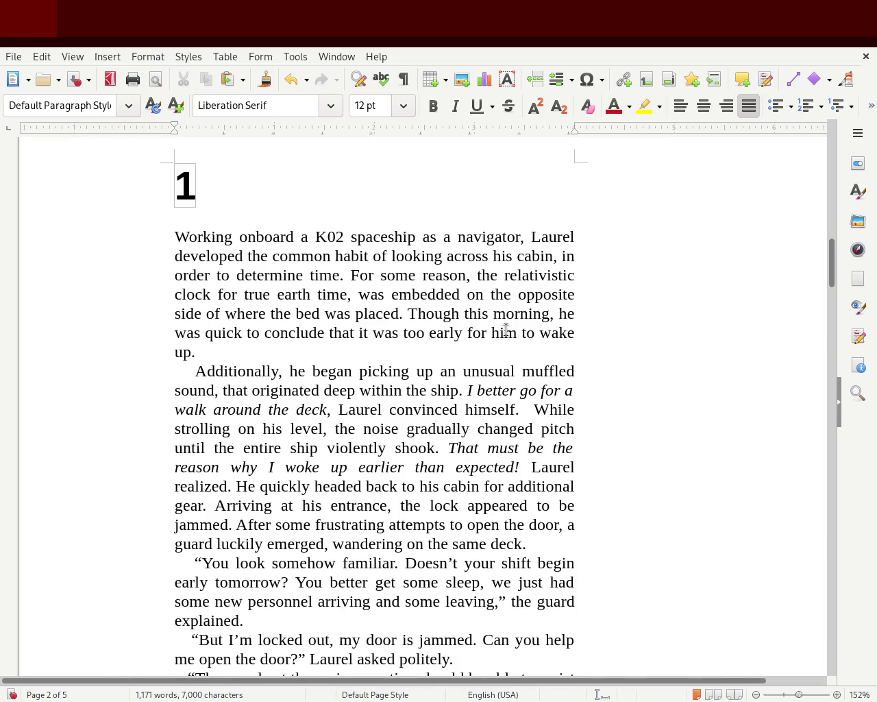
Step: Reword the chapter 1 opening so it reads 'he quickly concluded'
left_click(177, 333)
double_click(178, 333)
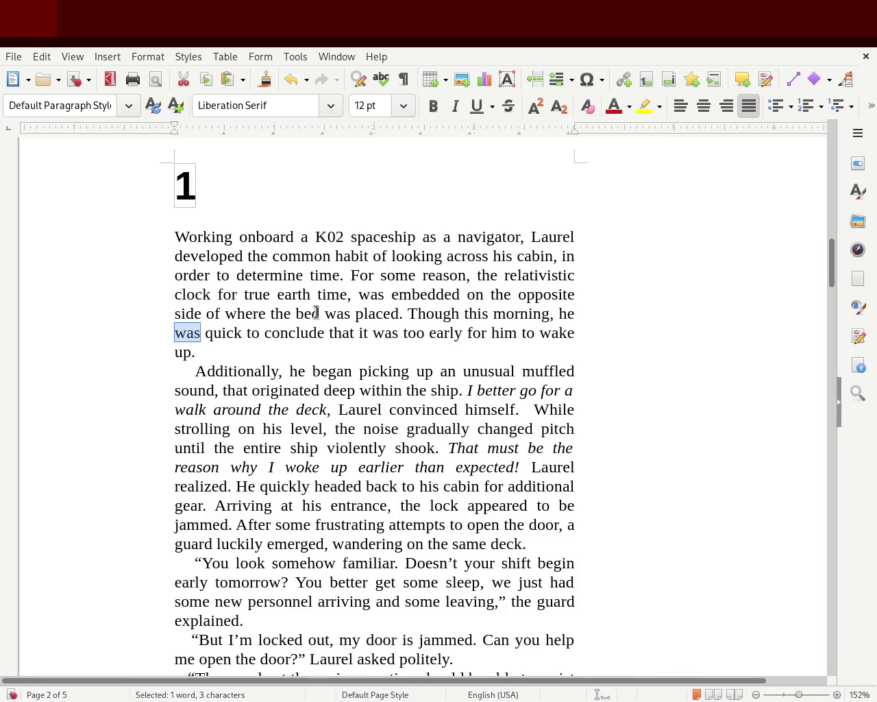
key("Delete")
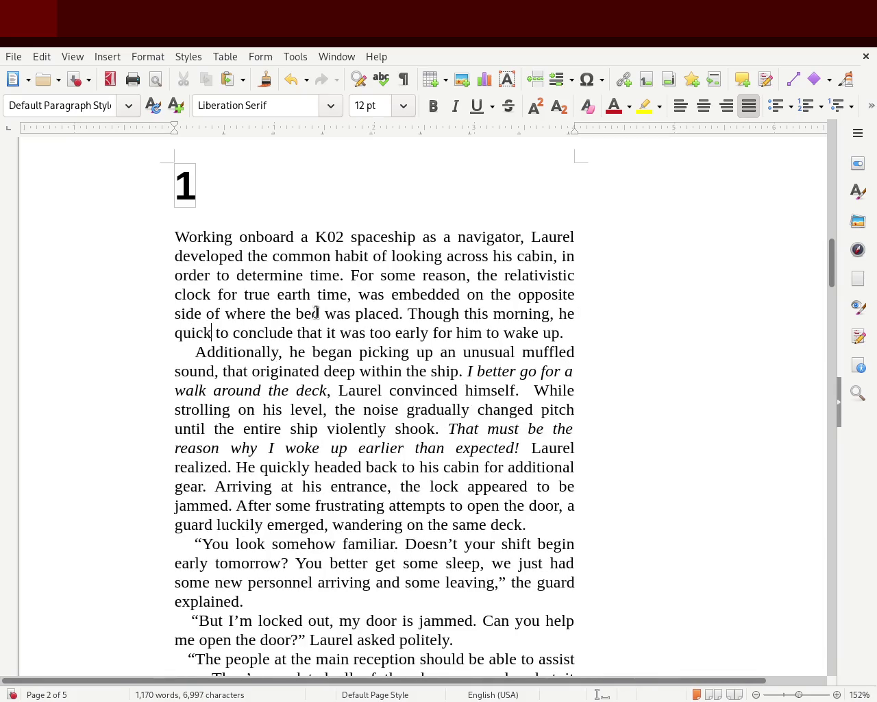
type("ly")
double_click(234, 332)
key("Delete")
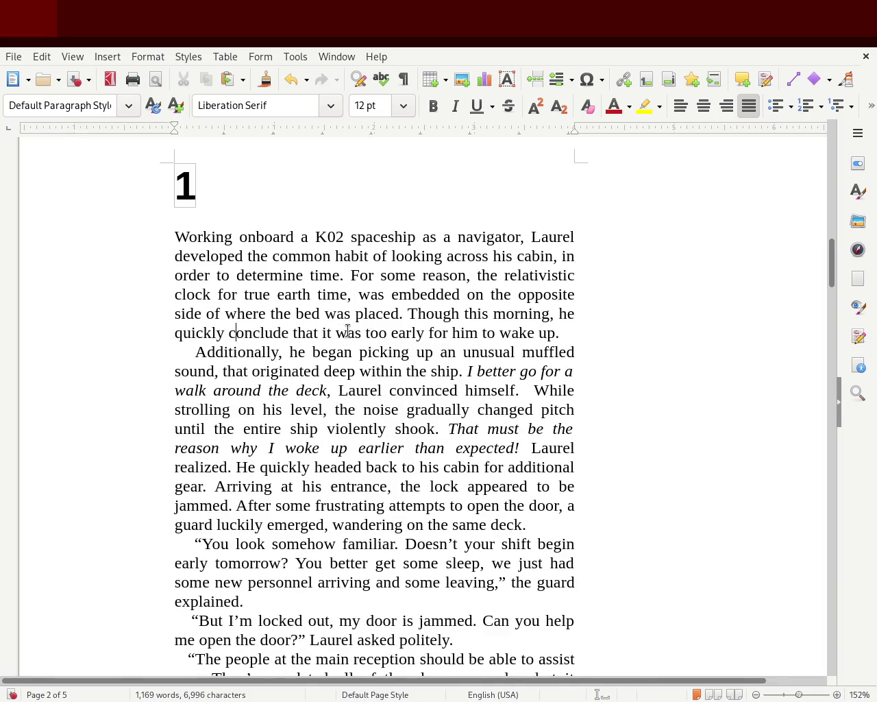
key("Right")
type("d")
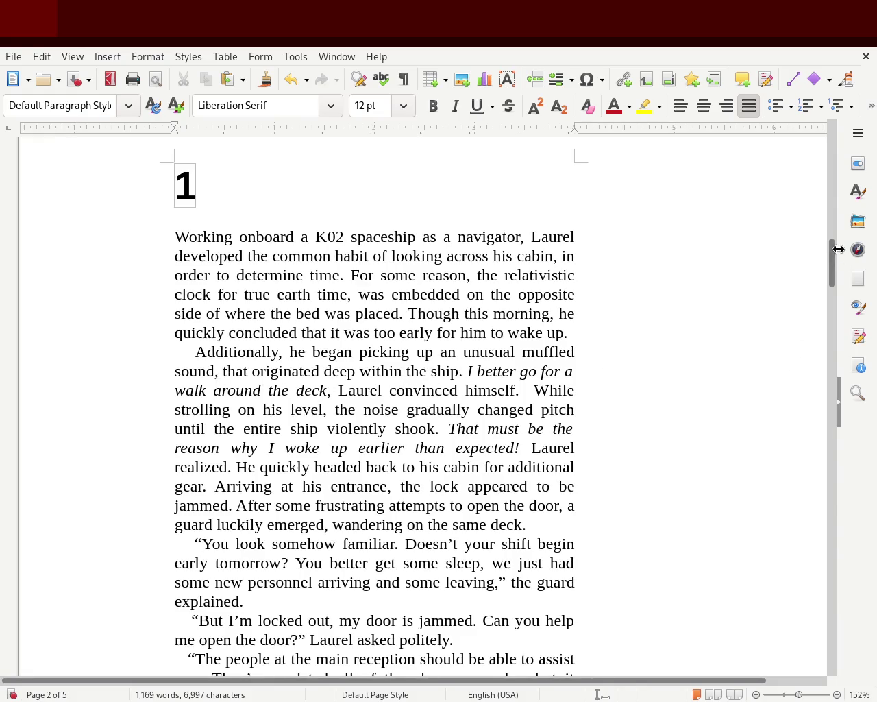
mouse_move(834, 263)
left_mouse_down()
mouse_move(827, 339)
mouse_move(830, 318)
mouse_move(837, 404)
left_mouse_up()
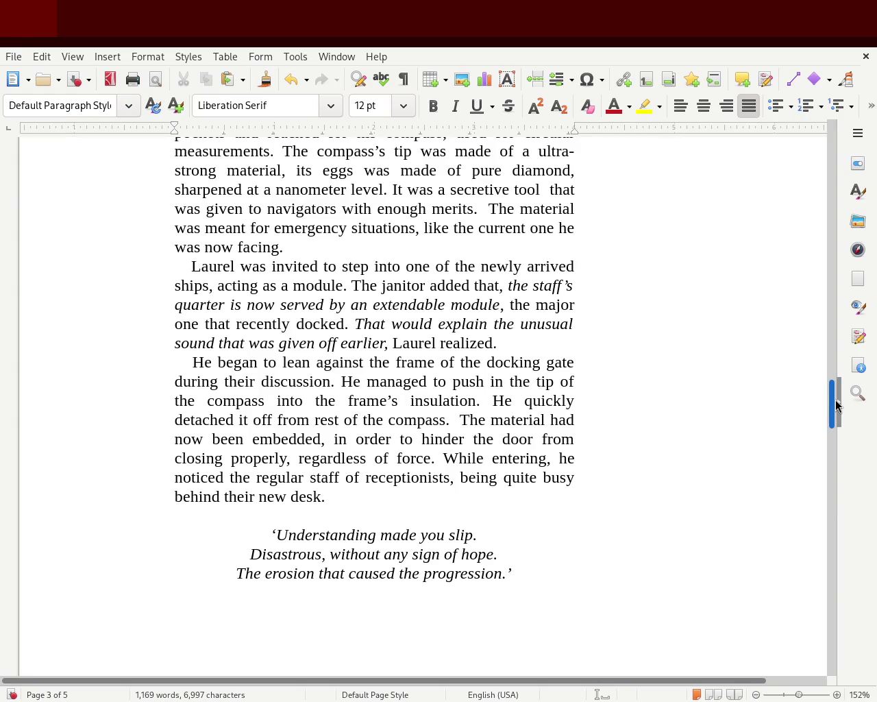
Step: Scroll down to page 4 showing chapter 2's couch and armor paragraphs
left_click_drag(837, 405, 843, 480)
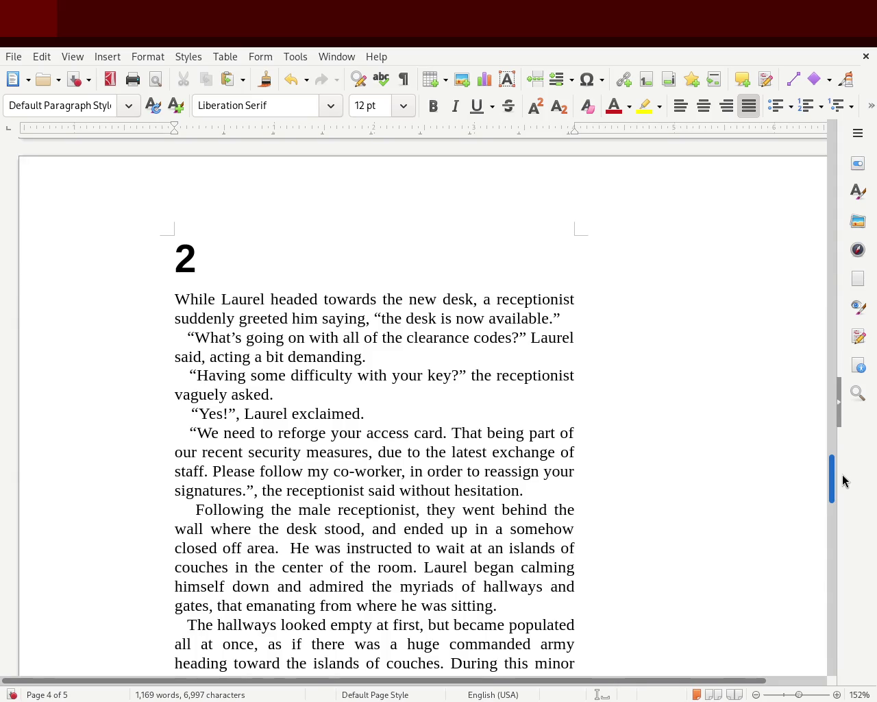
left_click_drag(843, 480, 844, 483)
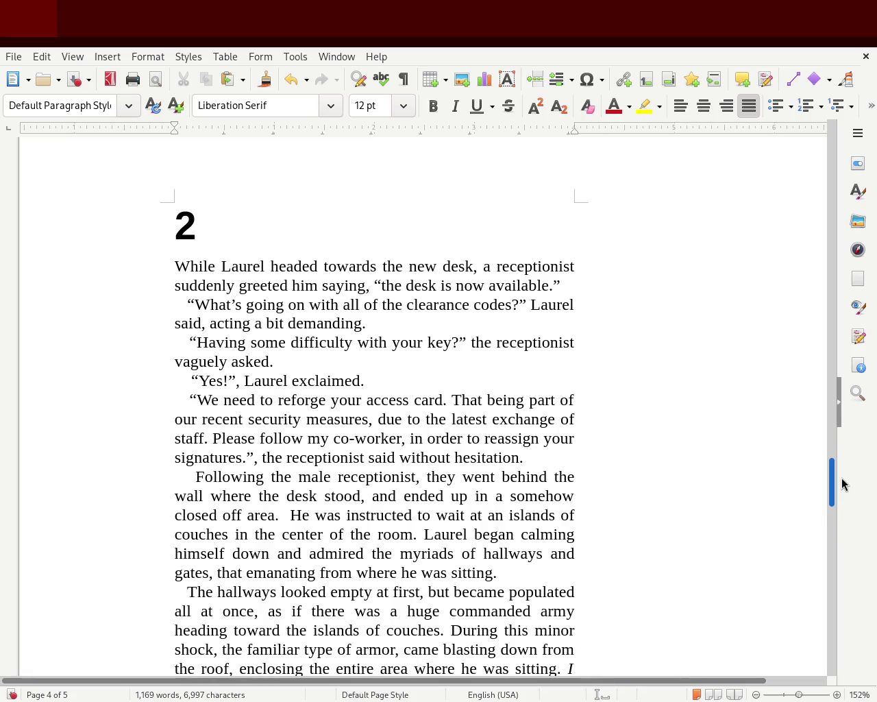
left_click_drag(843, 484, 843, 488)
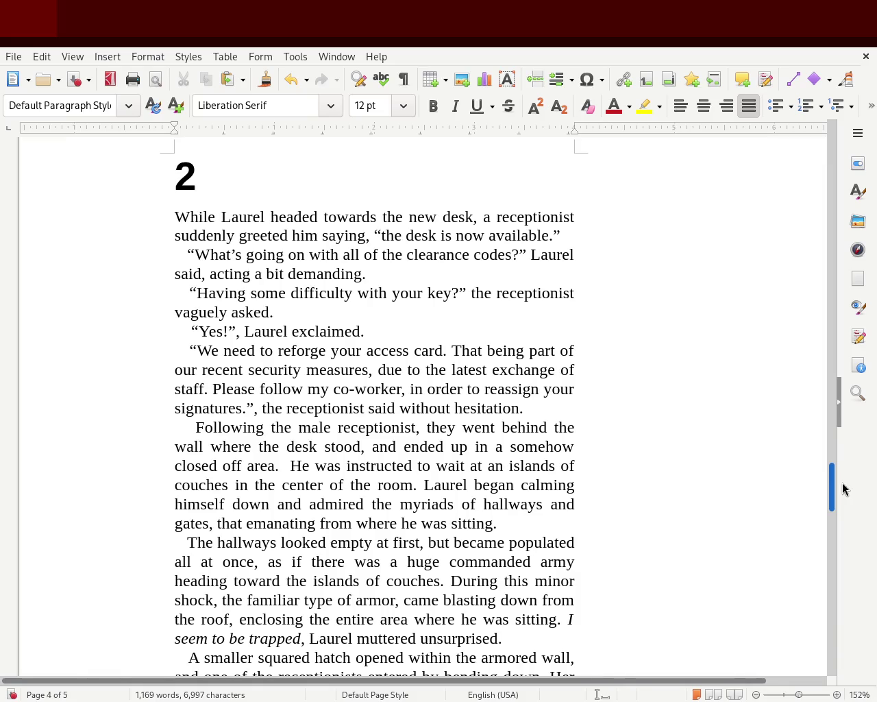
left_click_drag(843, 488, 845, 495)
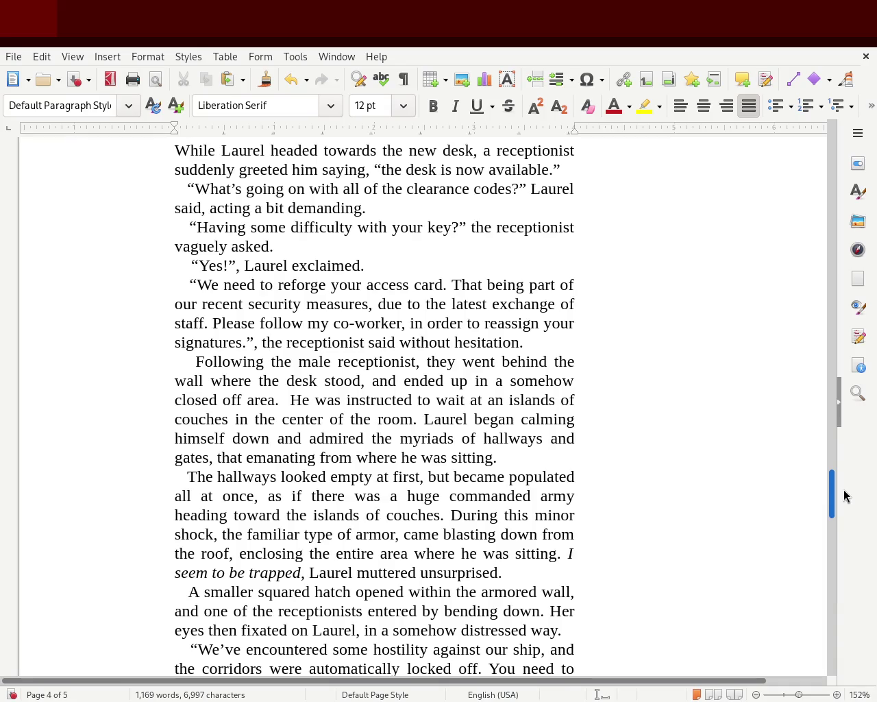
left_click_drag(844, 495, 849, 507)
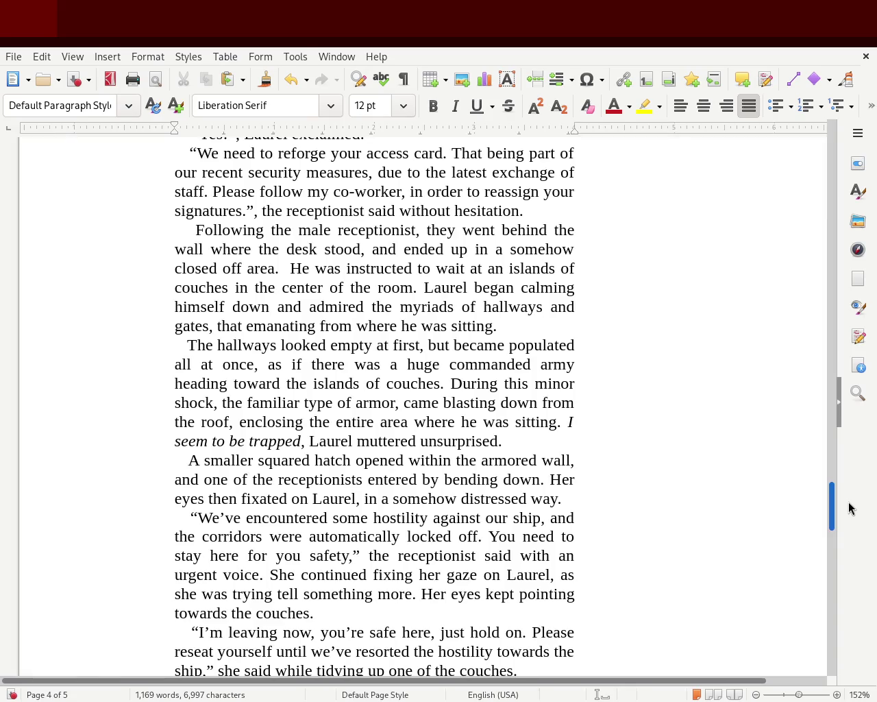
double_click(355, 288)
type("a")
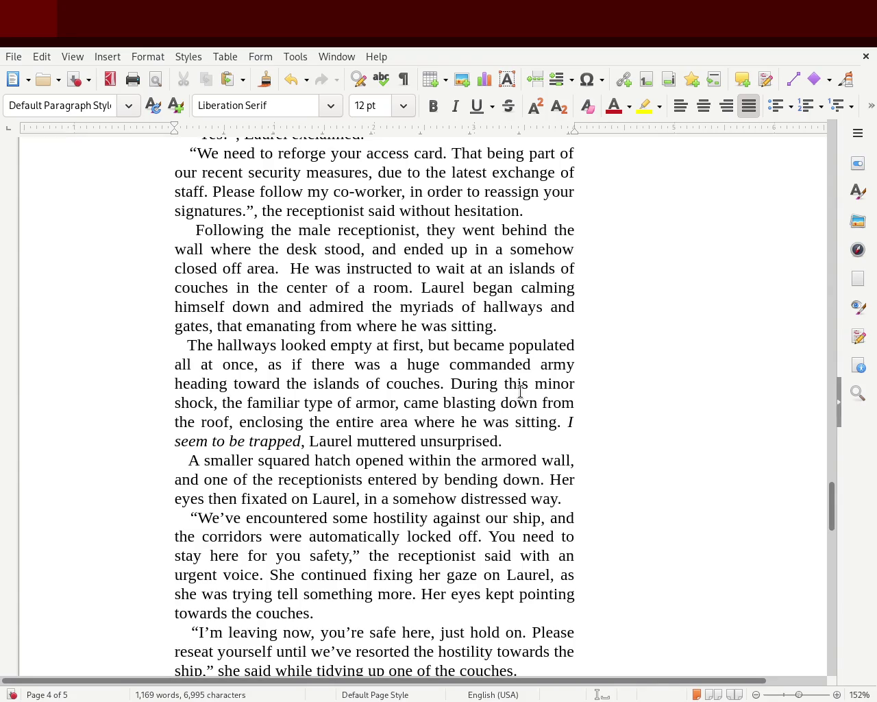
key("BackSpace")
type("the closed of")
key("BackSpace")
key("BackSpace")
key("BackSpace")
key("BackSpace")
key("BackSpace")
key("BackSpace")
key("BackSpace")
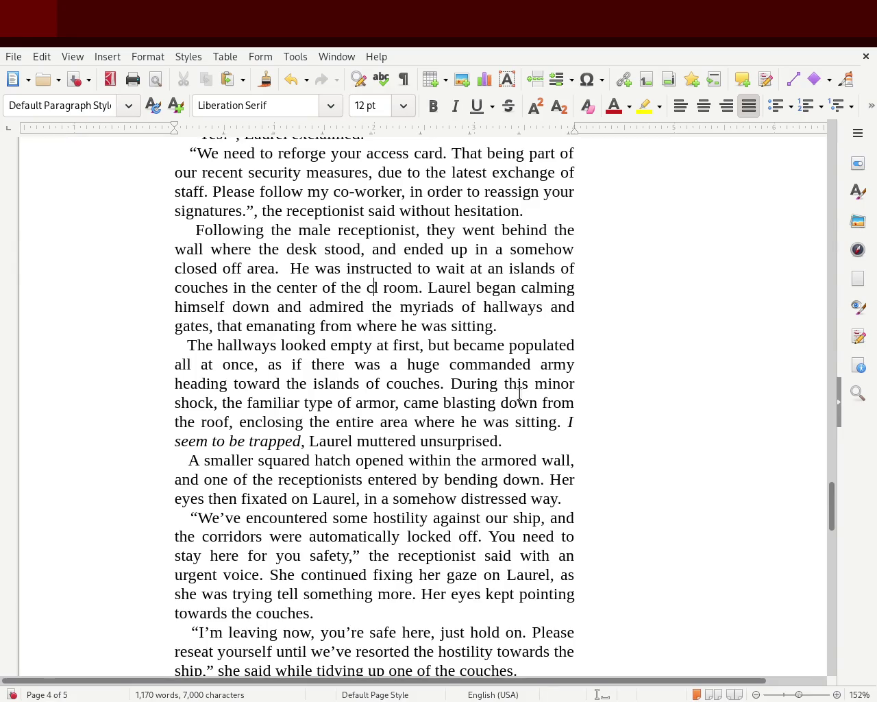
key("Delete")
key("Delete")
key("Delete")
key("Delete")
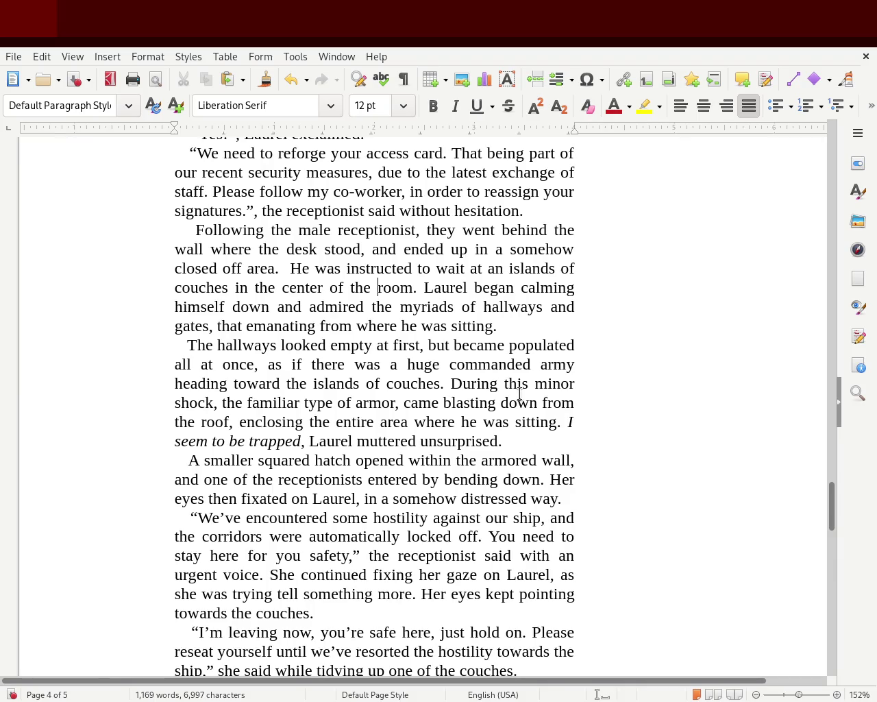
key("Delete")
key("Delete")
key("Delete")
key("Delete")
type("the Laurel bega")
key("BackSpace")
key("BackSpace")
key("BackSpace")
key("BackSpace")
key("BackSpace")
key("BackSpace")
key("BackSpace")
type("r")
key("BackSpace")
key("BackSpace")
type("tr")
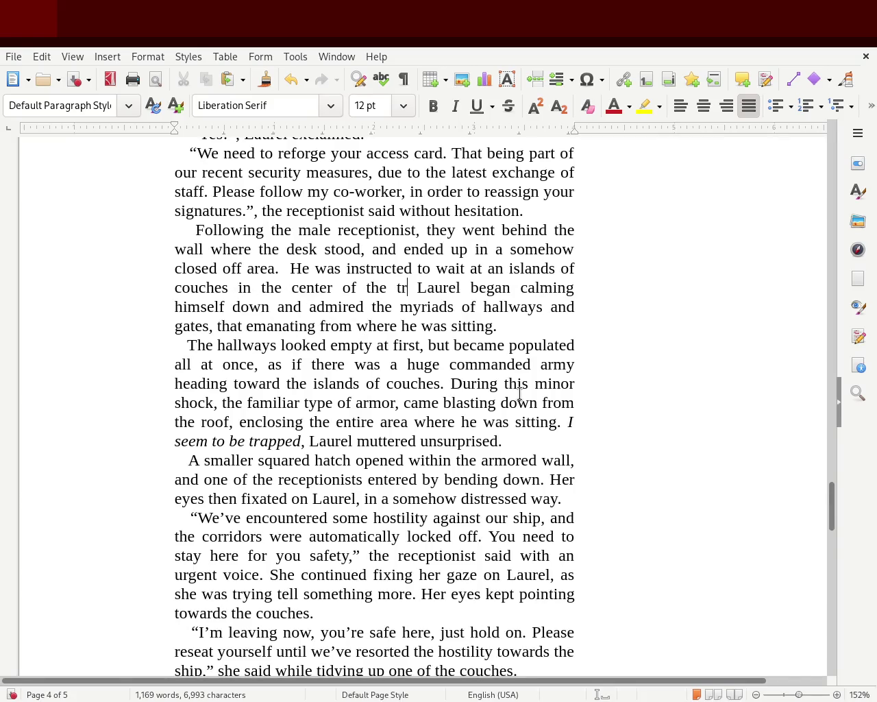
key("BackSpace")
key("BackSpace")
type("room.")
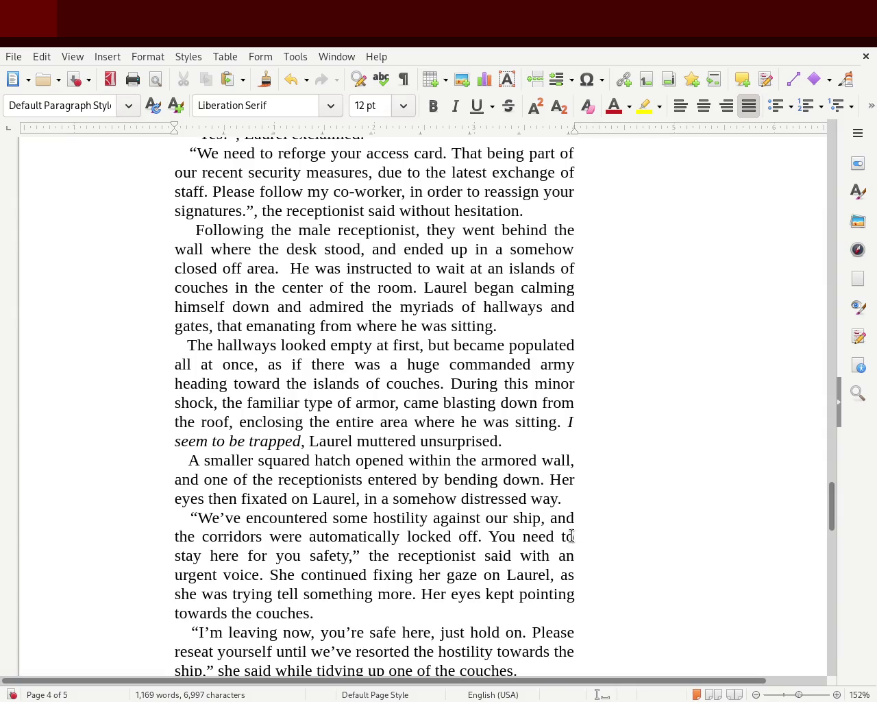
left_click(439, 382)
Step: Make 'shock' read 'shocking surprise, the familiar type of armor', removing the comma after 'armor'
left_click(212, 402)
type("ing suprise")
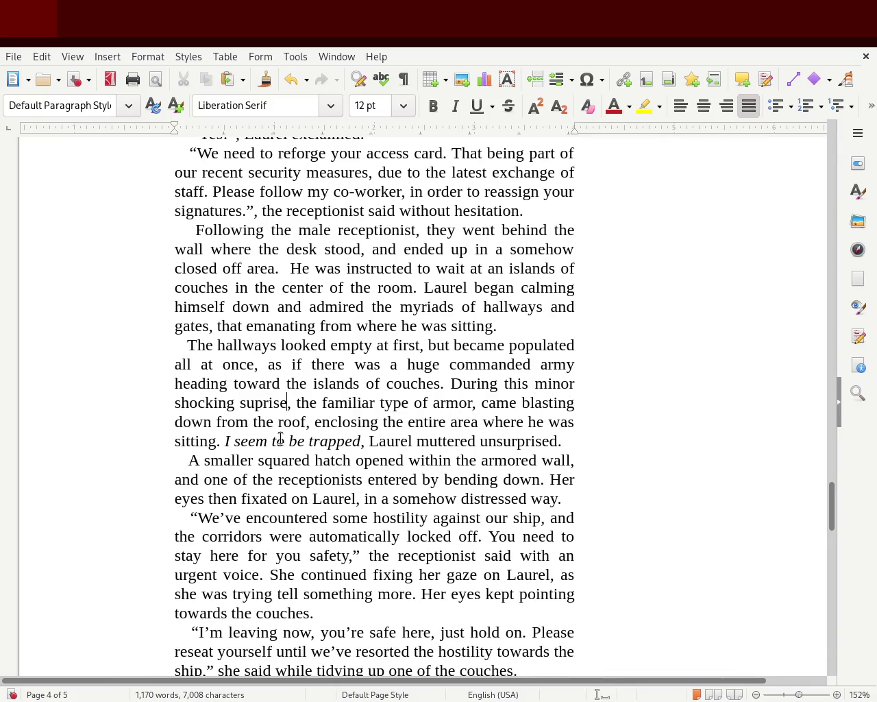
double_click(304, 403)
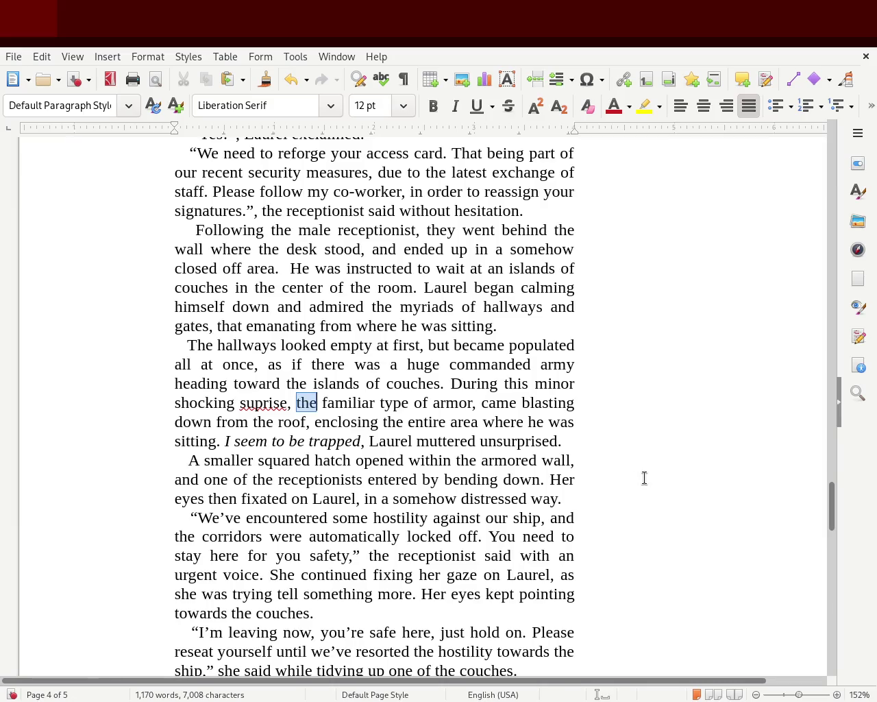
type("hose")
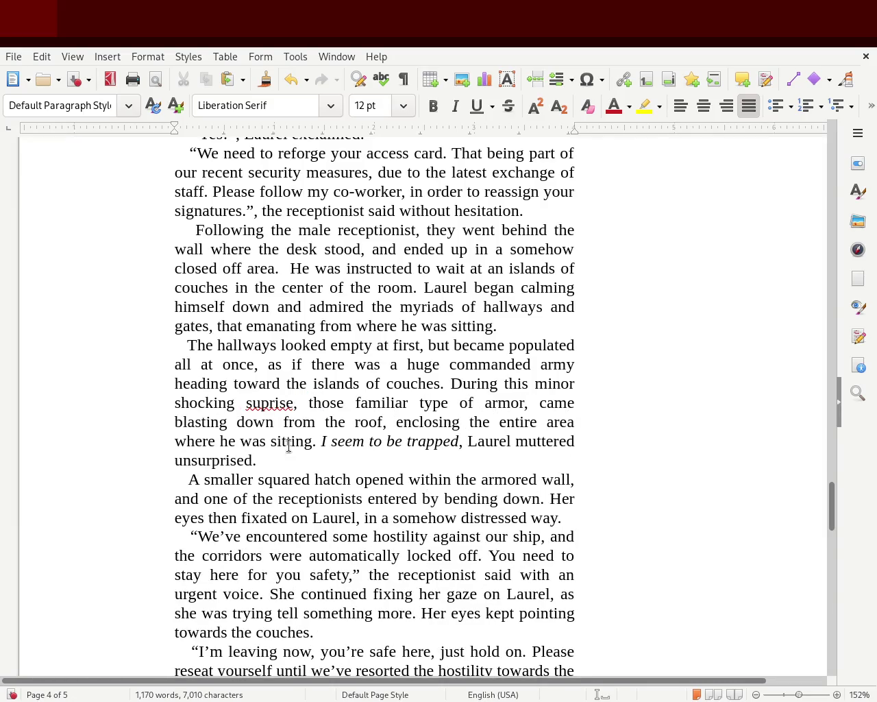
double_click(263, 405)
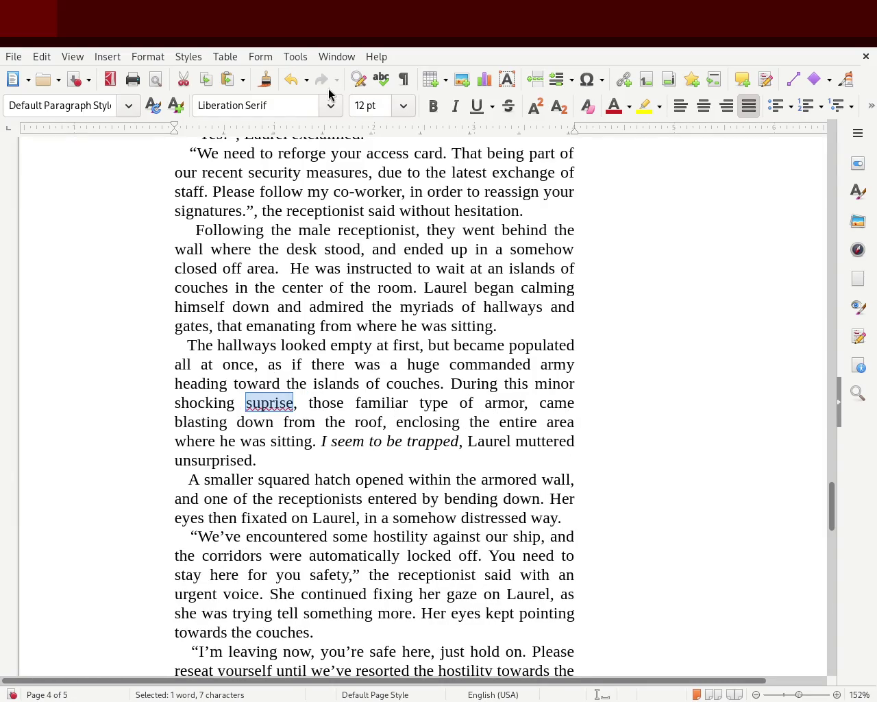
type("surprise")
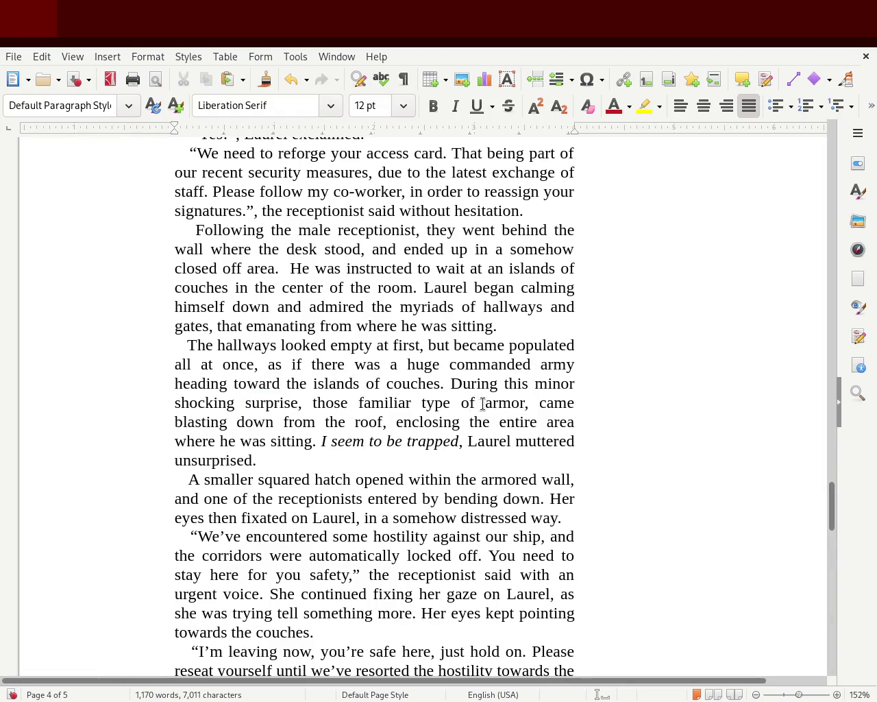
double_click(320, 405)
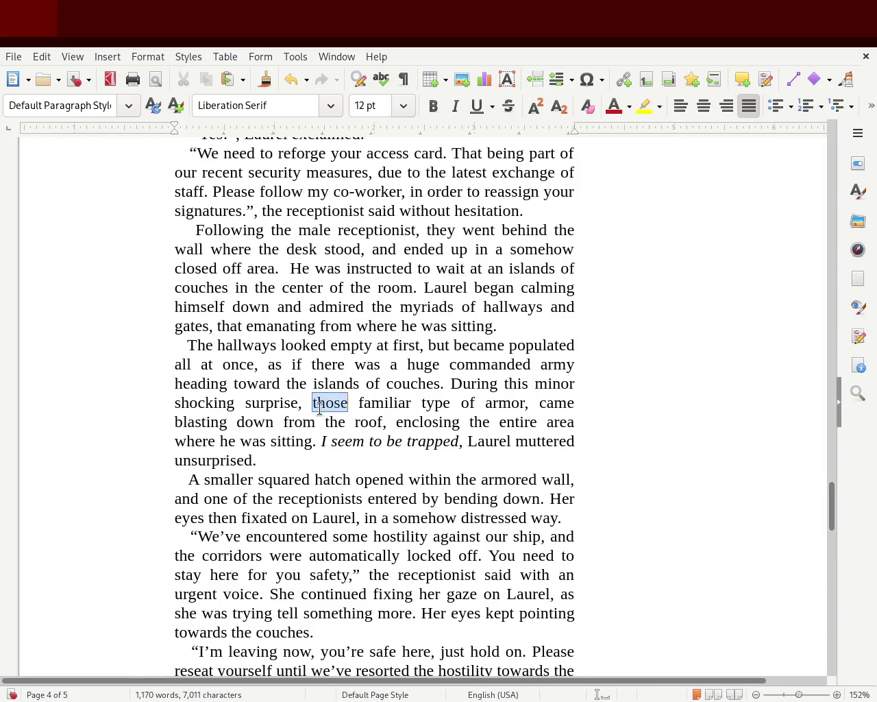
type("the")
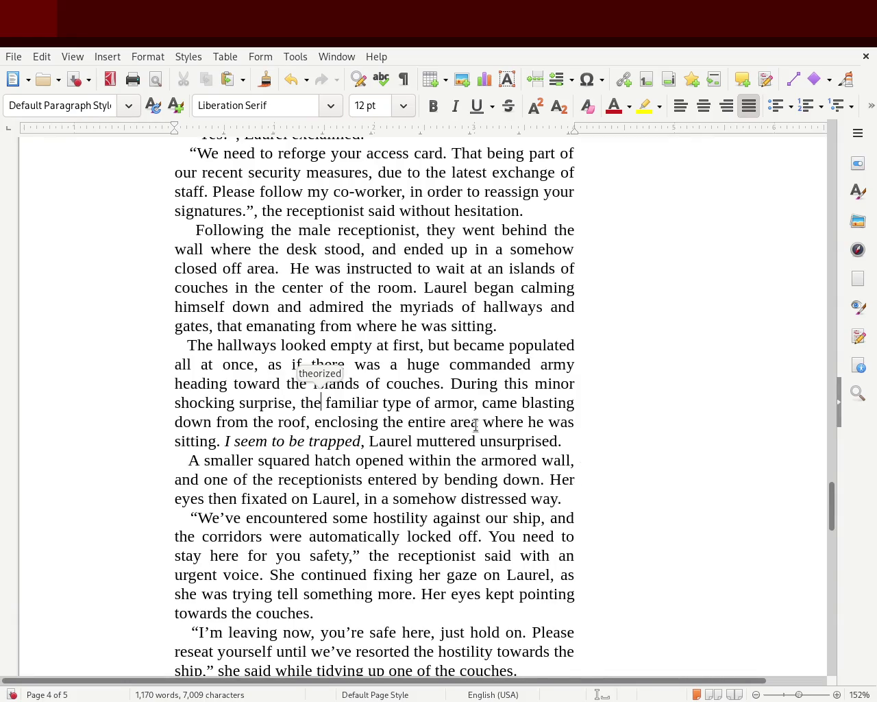
left_click(661, 374)
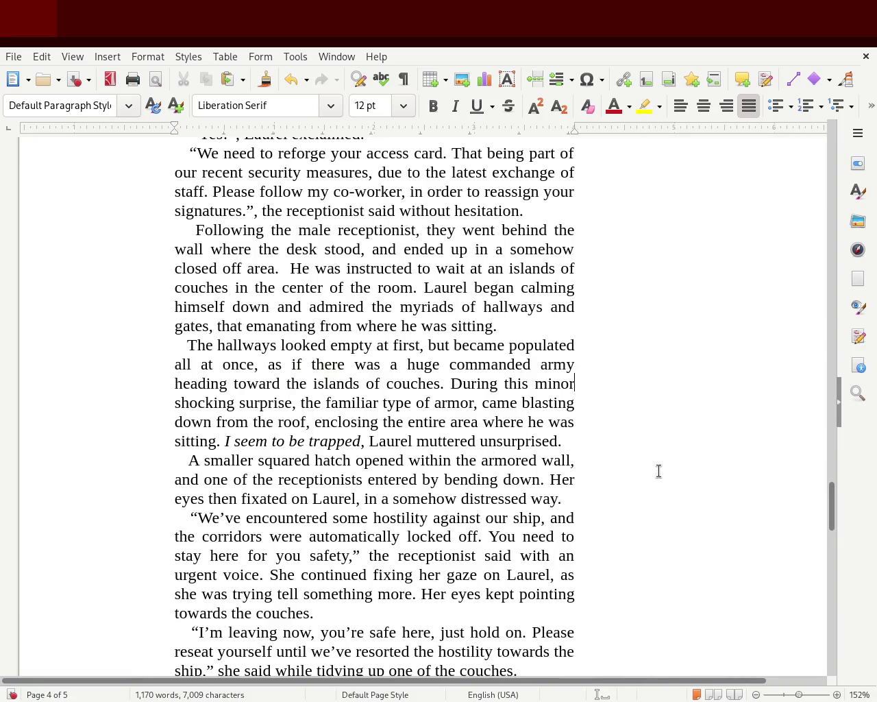
left_click(479, 403)
key("BackSpace")
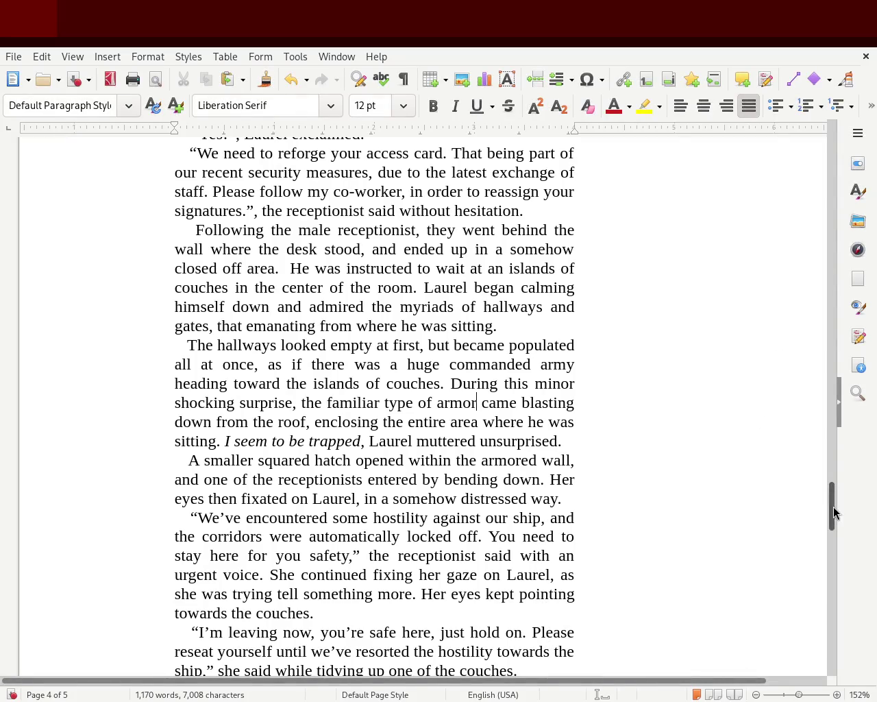
Step: Change 'against our ship' to 'against the ship' in the receptionist's warning
scroll(832, 513, "down", 1)
double_click(496, 479)
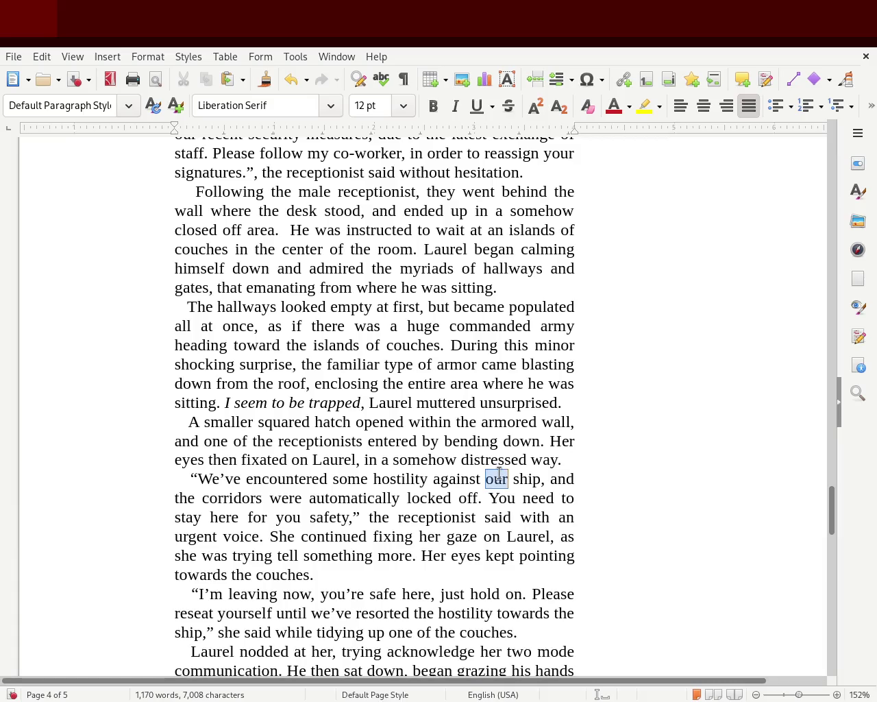
type("the")
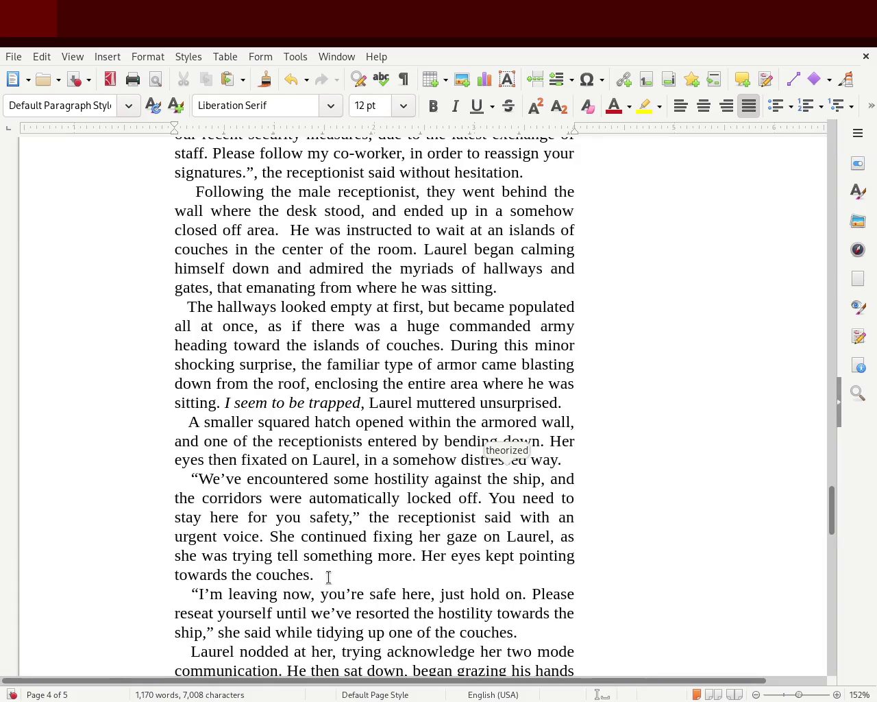
Step: Scroll to the end of page 4, reviewing the plasma gun sentence
left_click_drag(834, 510, 833, 536)
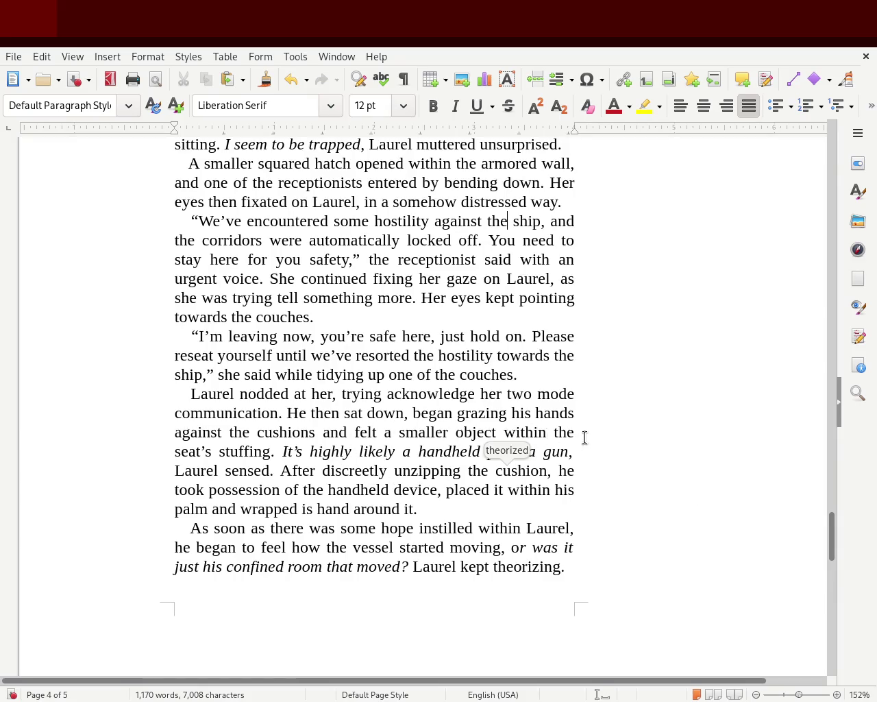
mouse_move(293, 453)
left_mouse_down()
mouse_move(585, 462)
mouse_move(392, 478)
mouse_move(561, 482)
mouse_move(467, 495)
mouse_move(558, 489)
mouse_move(292, 507)
mouse_move(448, 513)
left_mouse_up()
left_click(448, 514)
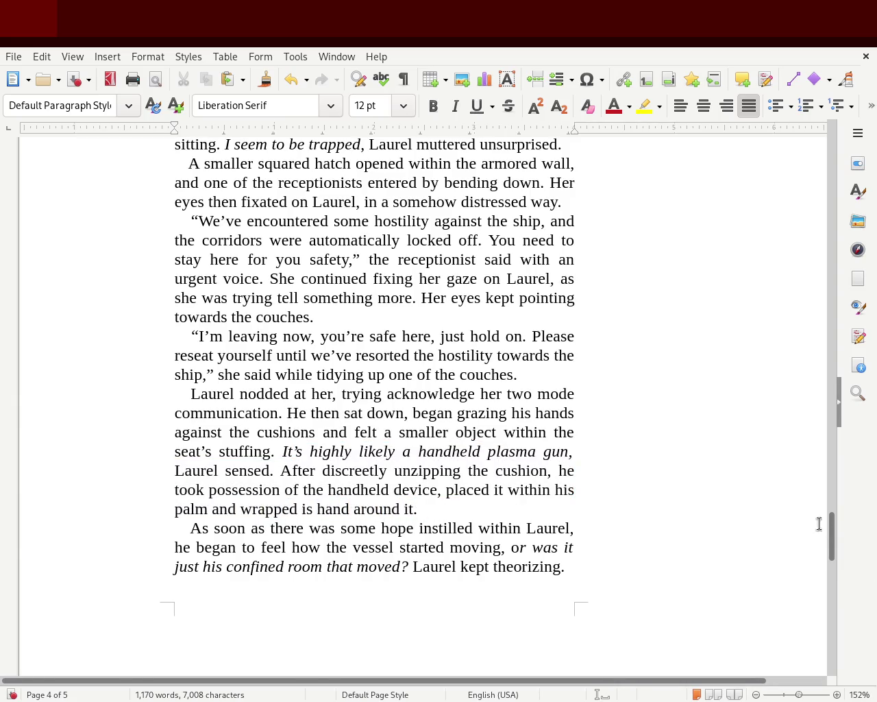
left_click_drag(832, 539, 834, 549)
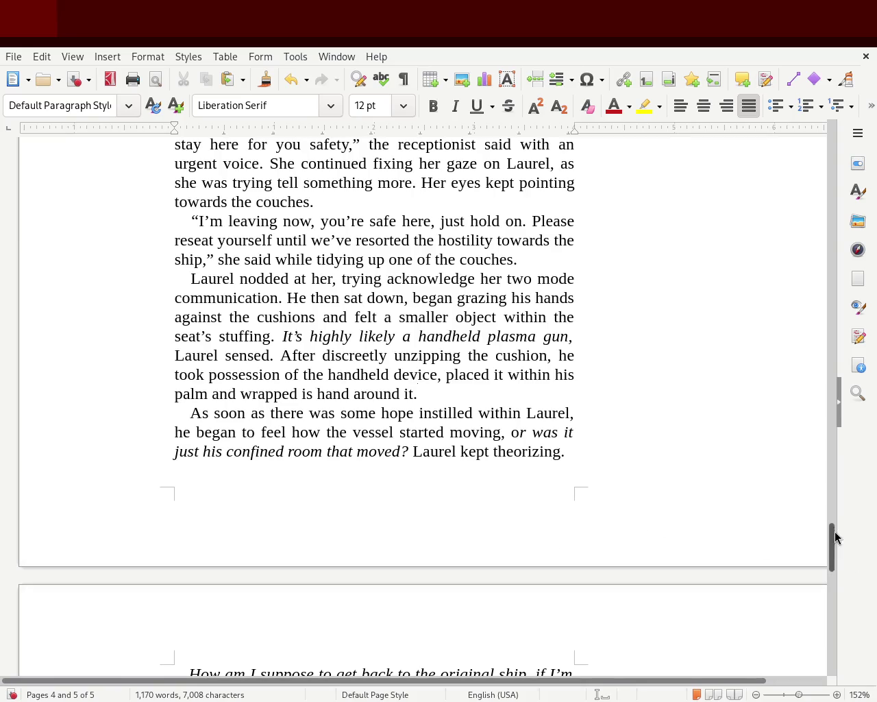
left_click_drag(832, 534, 835, 569)
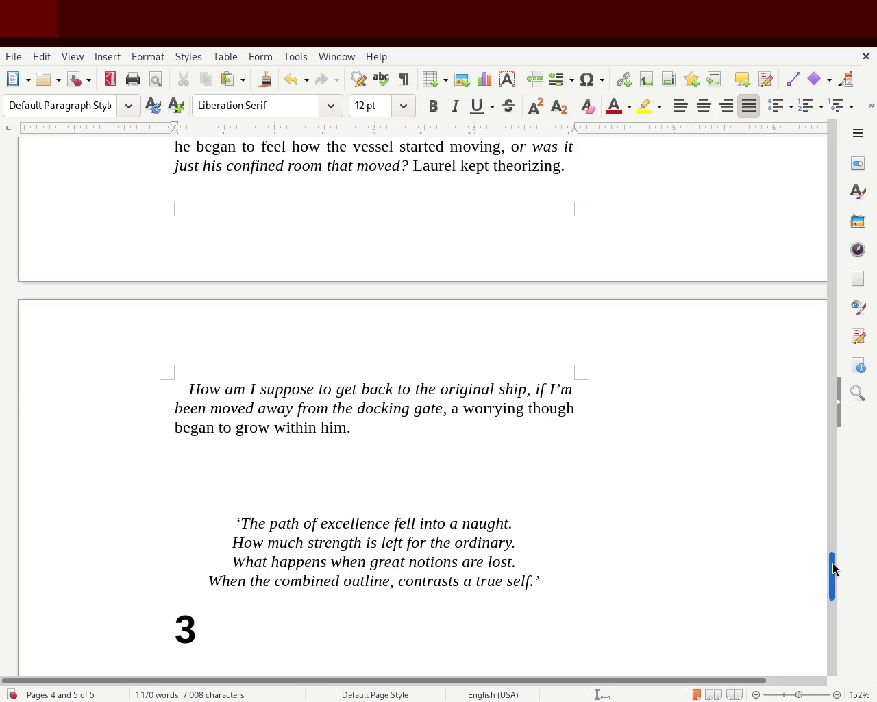
mouse_move(834, 569)
left_mouse_down()
mouse_move(832, 591)
mouse_move(832, 486)
mouse_move(809, 417)
mouse_move(816, 139)
mouse_move(830, 411)
mouse_move(811, 550)
mouse_move(808, 537)
left_mouse_up()
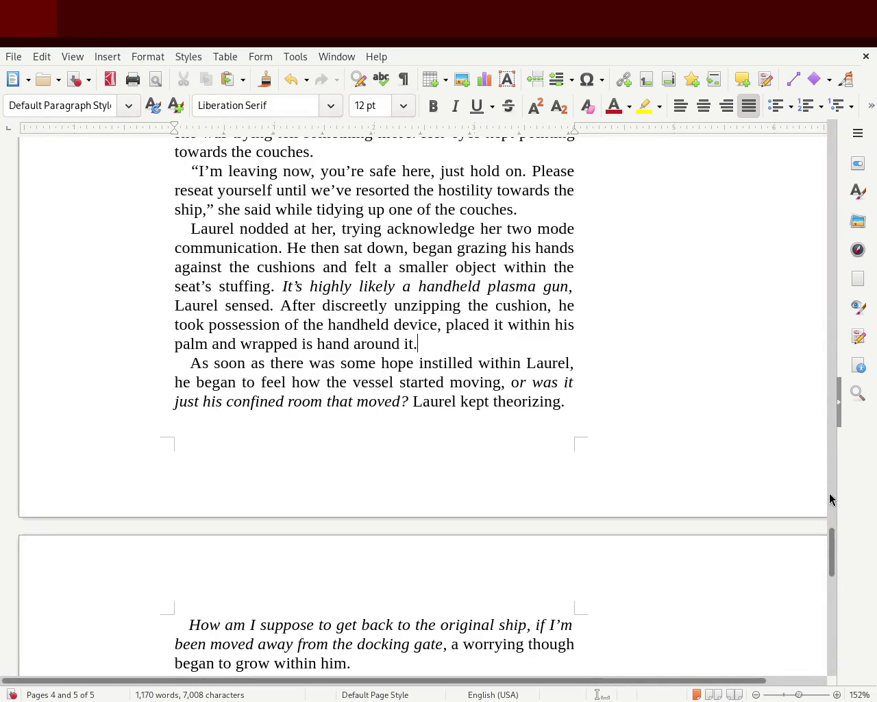
mouse_move(835, 552)
left_mouse_down()
mouse_move(822, 230)
mouse_move(794, 478)
mouse_move(797, 450)
mouse_move(816, 615)
left_mouse_up()
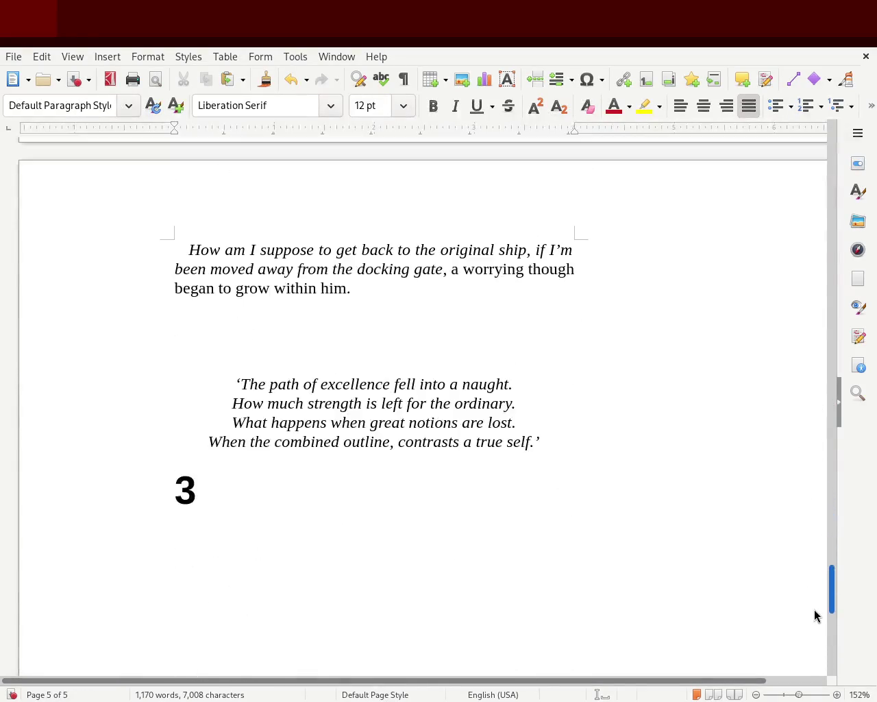
left_click(559, 441)
key("Return")
key("Return")
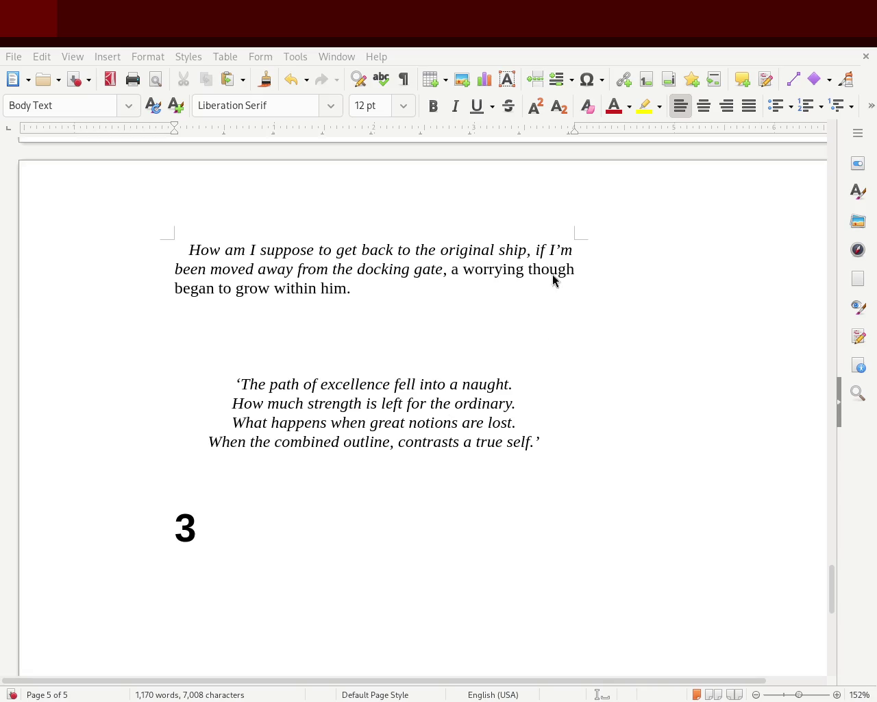
left_click(315, 627)
Step: Start a new paragraph under the '3' heading: 'Now struck Laurel, that the unknown'
key("Return")
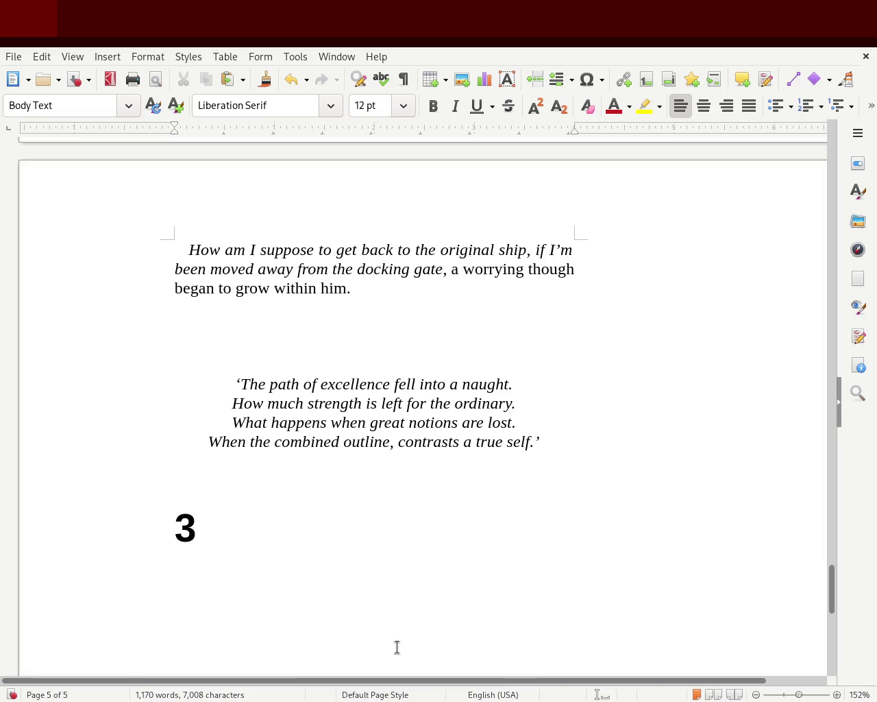
type("That")
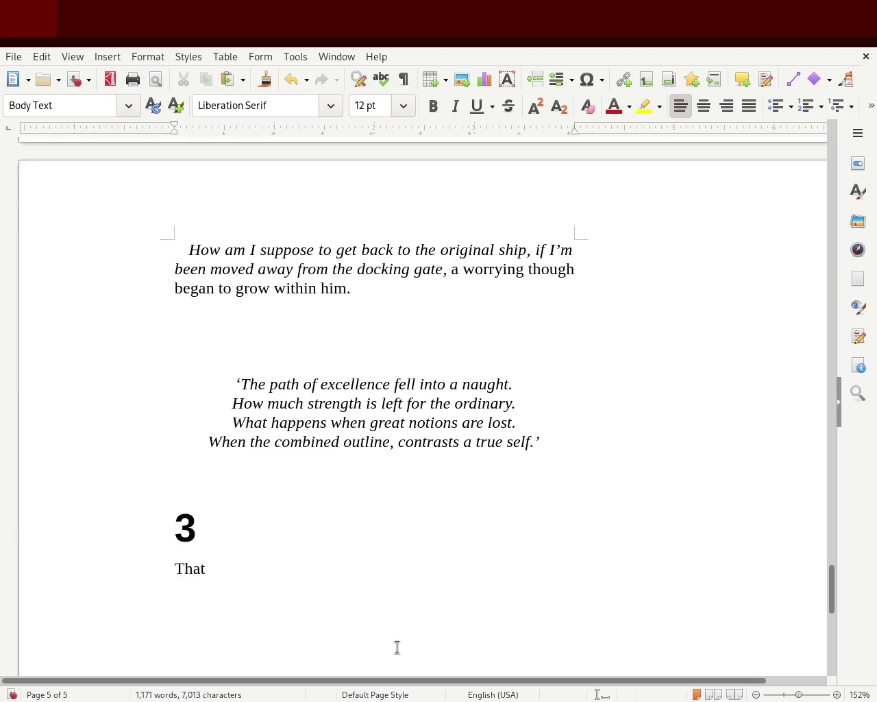
key("BackSpace")
key("BackSpace")
key("BackSpace")
key("BackSpace")
type("Now ")
type(" struck ")
type("Laurel, that the uknow")
key("BackSpace")
key("BackSpace")
key("BackSpace")
type("knon")
key("BackSpace")
key("BackSpace")
Step: Continue the sentence: the reptilian language was the vaguely understood language of an extinct species
type("own reptitlian language, was noe")
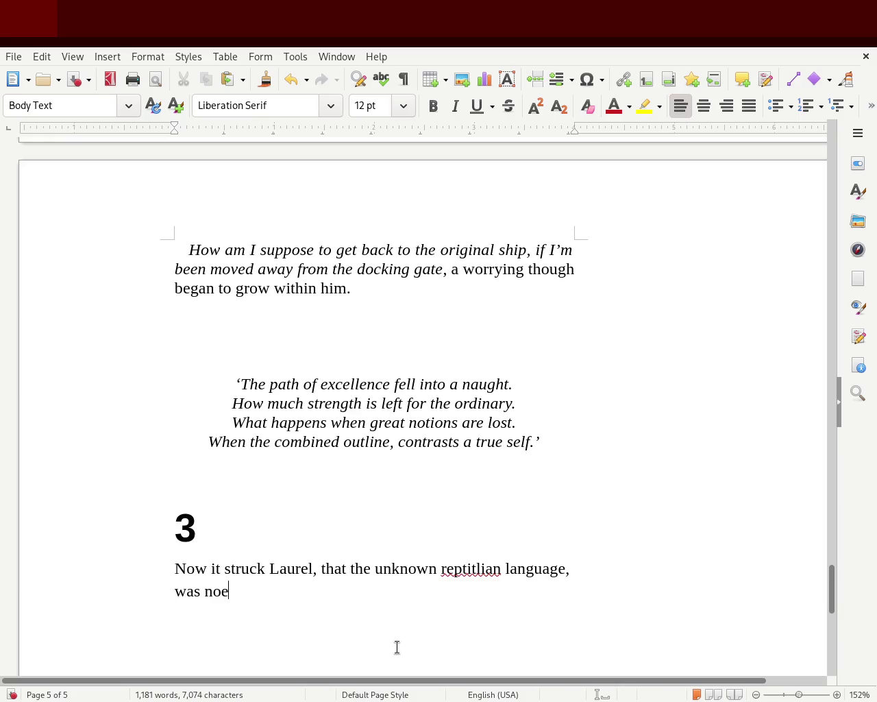
type("ne other that the ")
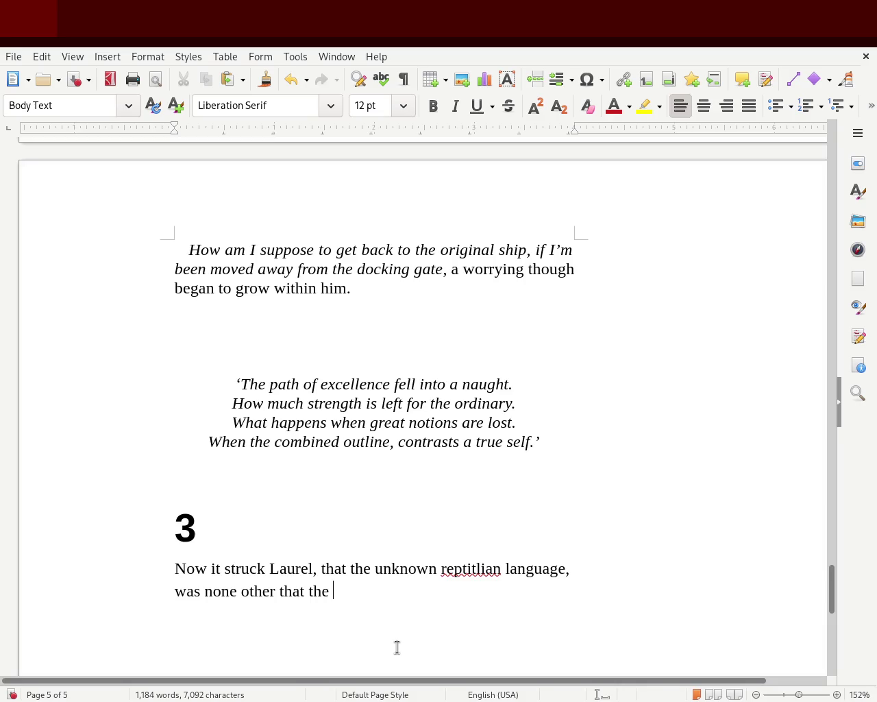
type("vaugly understood ")
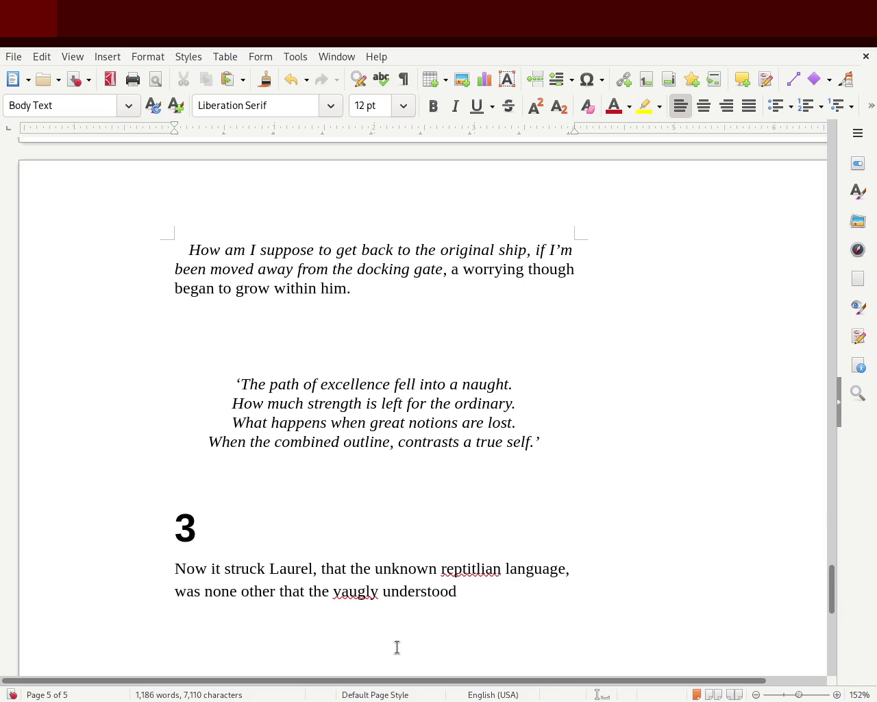
type("languge that was descriphered  thr")
key("BackSpace")
key("BackSpace")
key("BackSpace")
type("ough to be an")
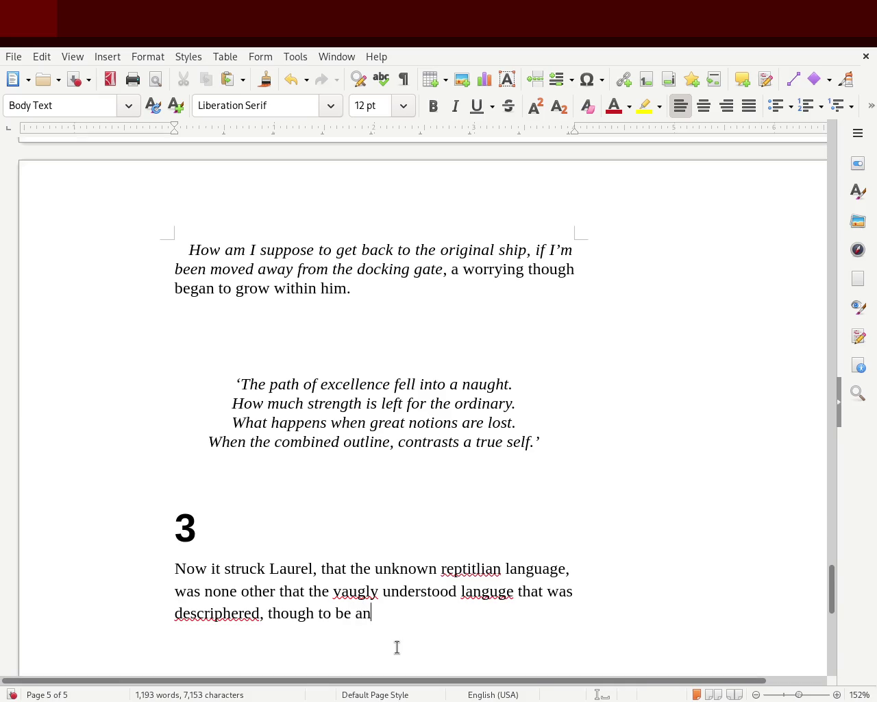
type("extin")
key("BackSpace")
type("ct")
key("BackSpace")
key("BackSpace")
key("BackSpace")
type("nct species.")
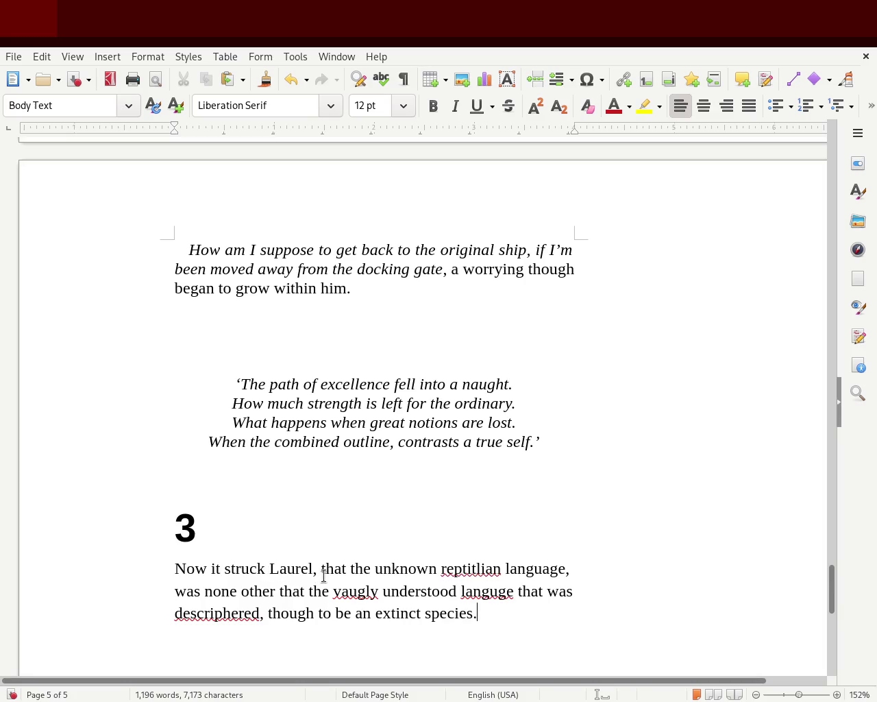
Step: Correct 'reptitlian' to 'reptilian' and 'that' to 'than', removing the extra 'the'
double_click(461, 569)
type("reptilian")
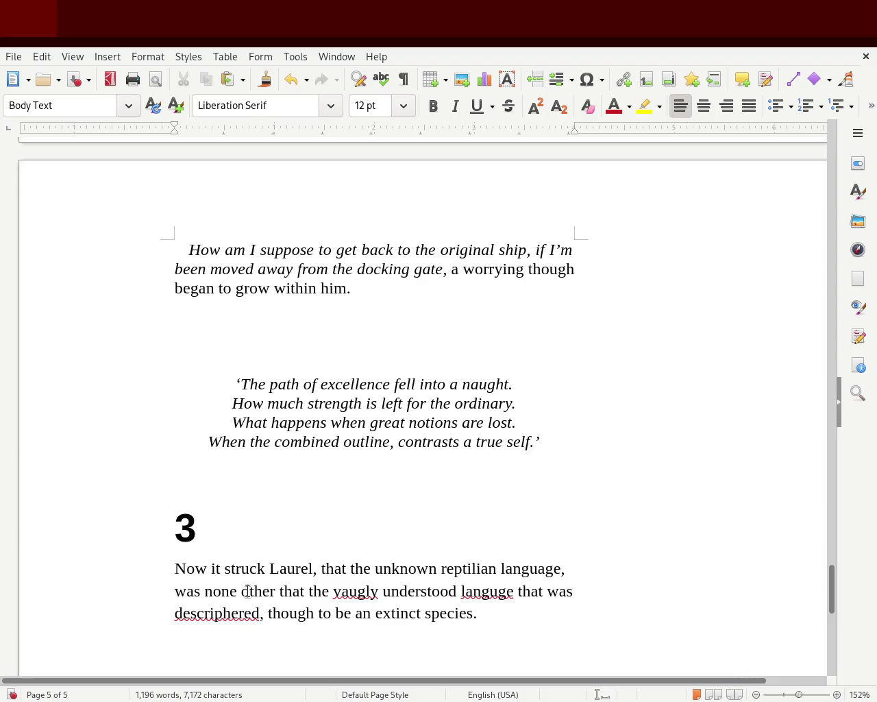
double_click(299, 591)
left_click(299, 591)
key("Delete")
type("n ")
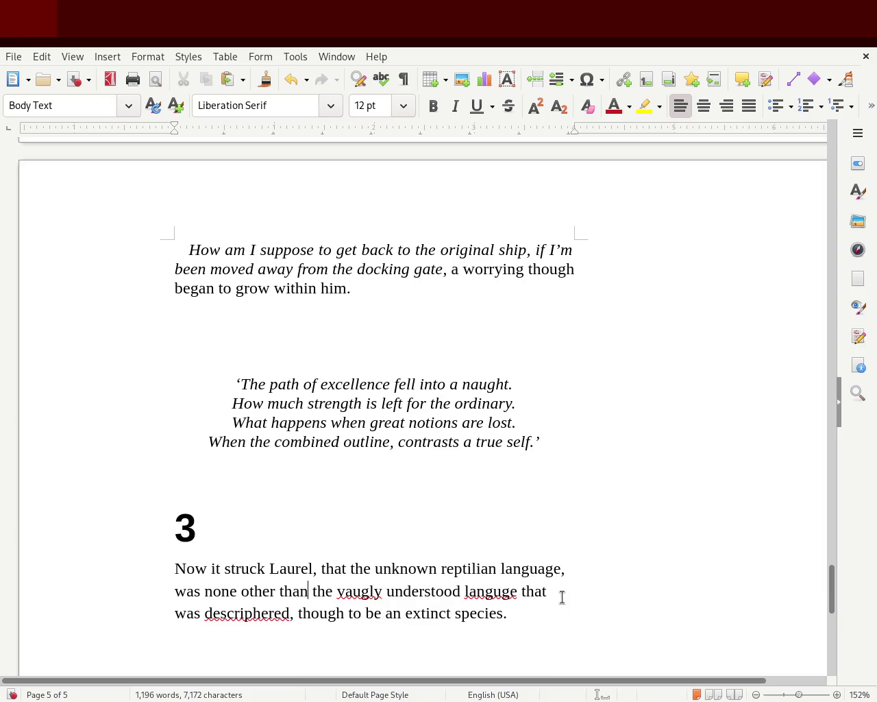
type("that")
key("Delete")
key("Delete")
key("Delete")
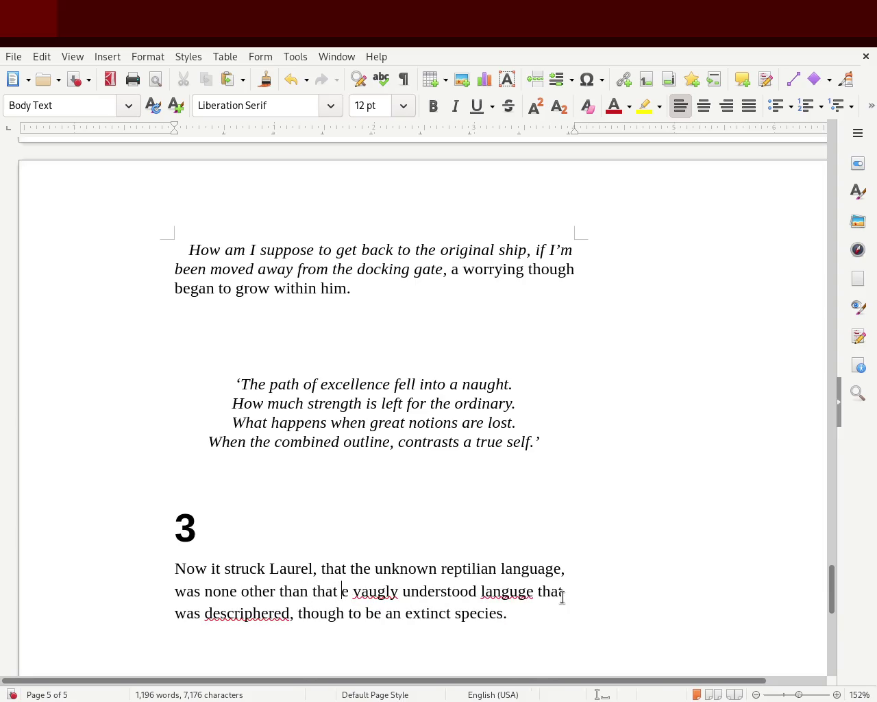
Step: Retype the misspelled 'vaugly' as 'vauglely' and 'languge' as 'langue'
double_click(363, 591)
double_click(370, 586)
type("barley")
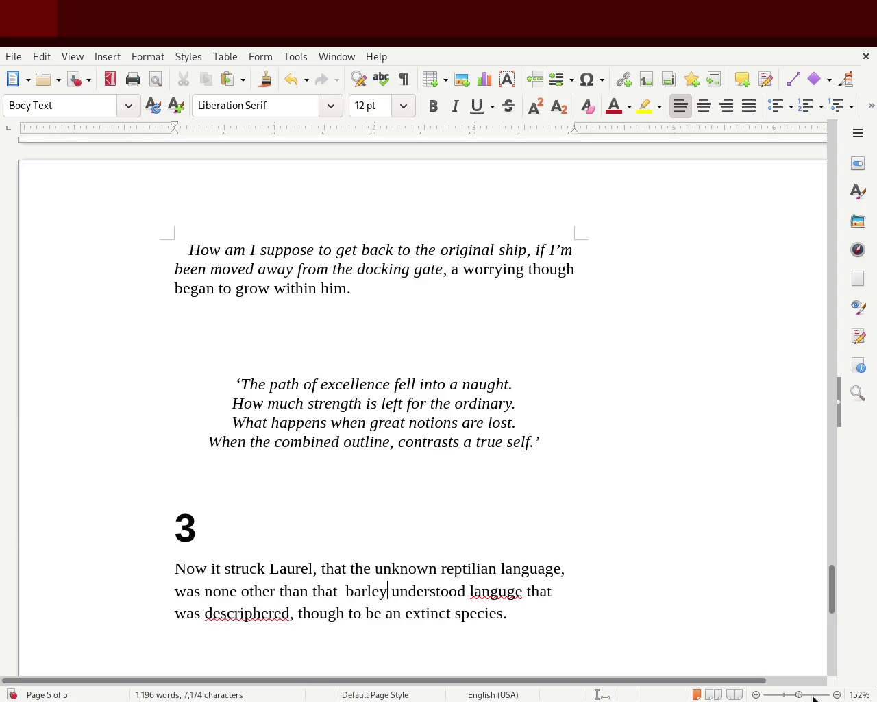
key("Right")
key("BackSpace")
key("BackSpace")
key("BackSpace")
key("BackSpace")
key("BackSpace")
key("BackSpace")
type("vau")
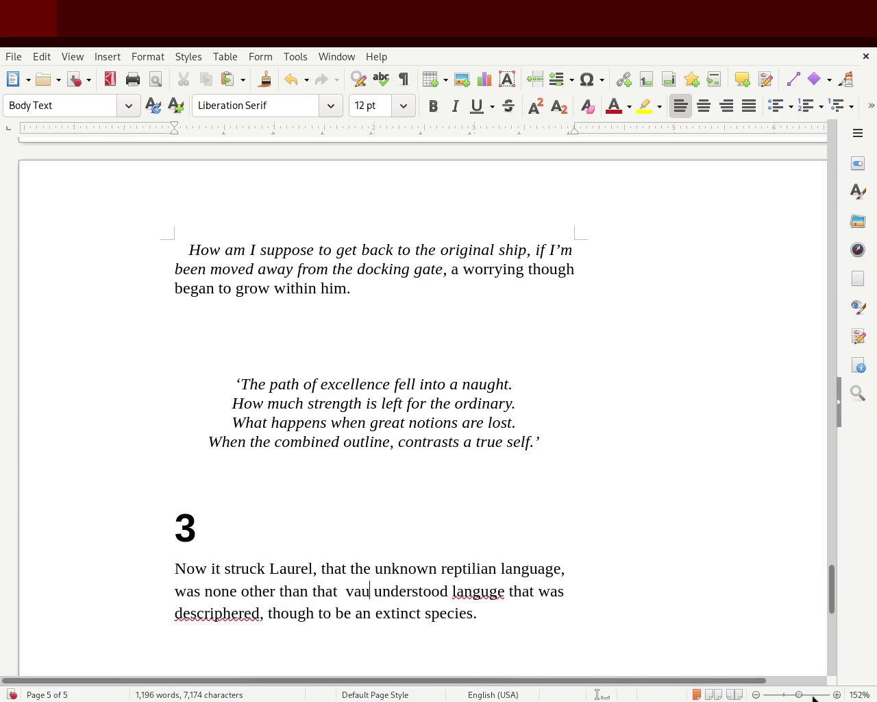
type("glely")
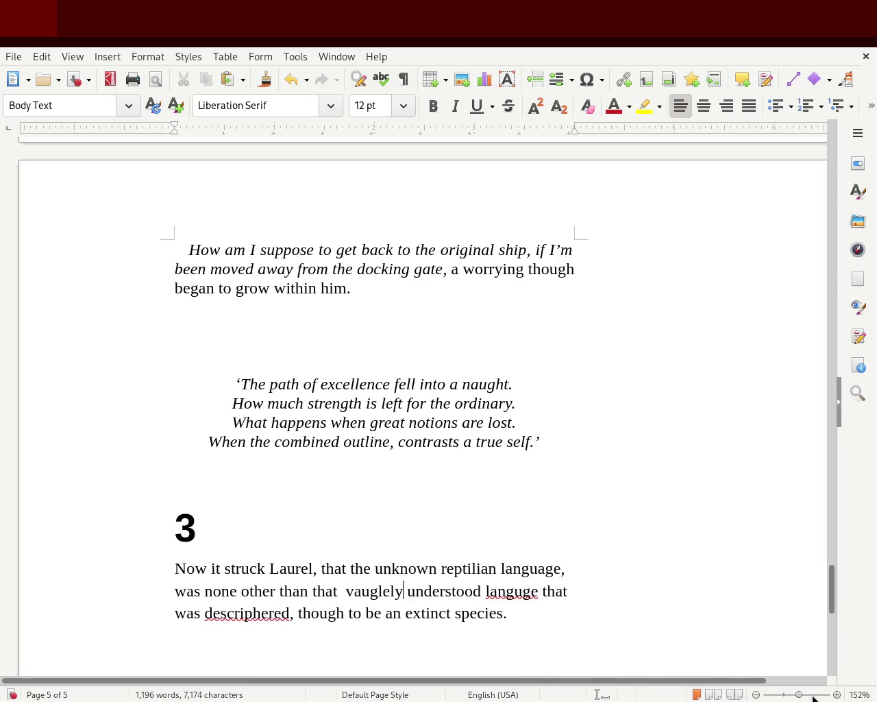
double_click(514, 591)
type("langue")
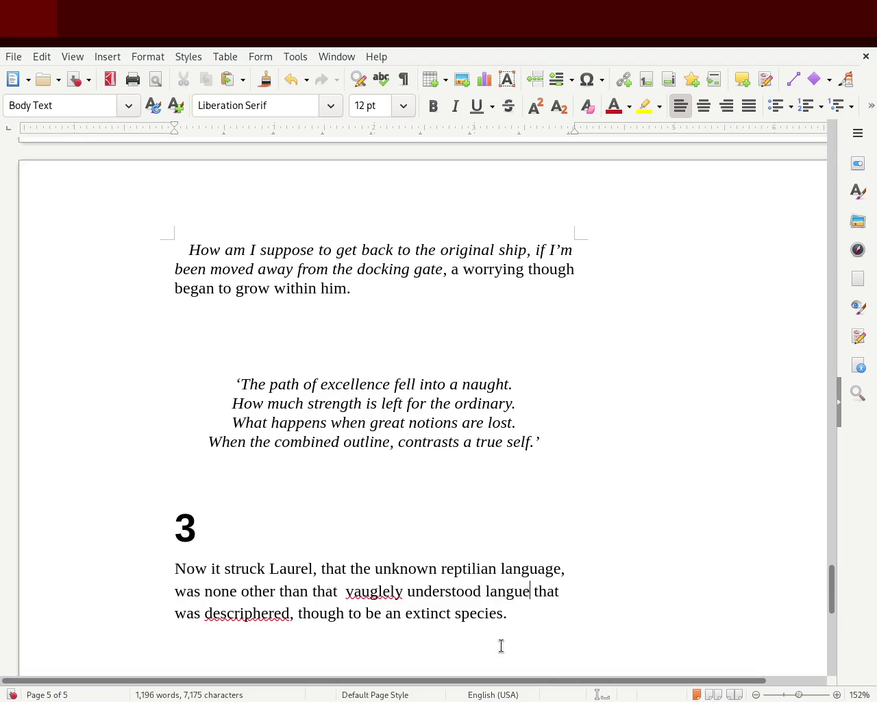
Step: After 'was', insert 'recently discovered in another premises of where they were exploring by another K02 vesseld. After being'
left_click(200, 613)
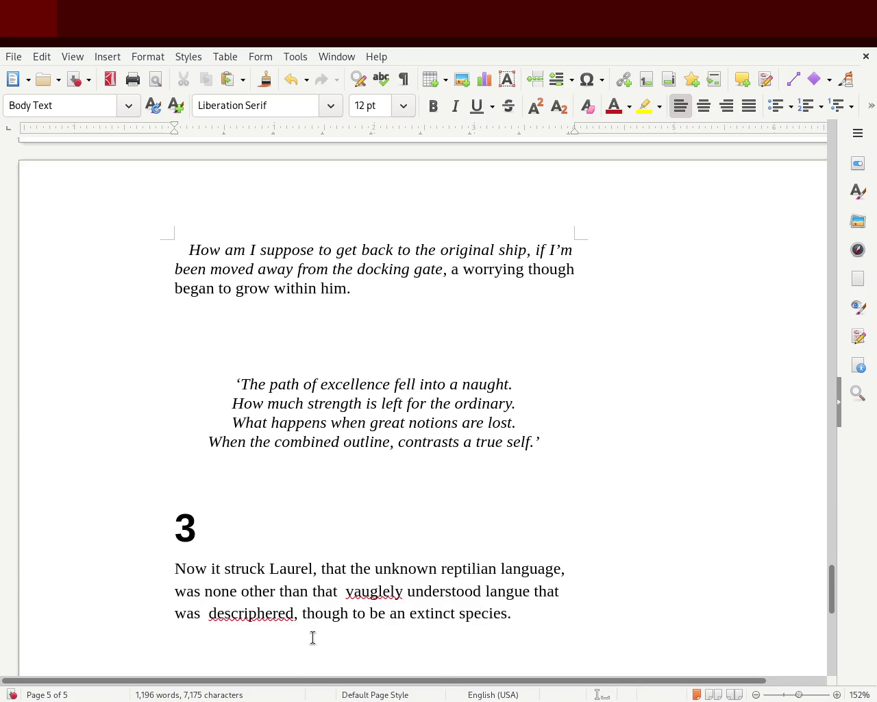
type("recently")
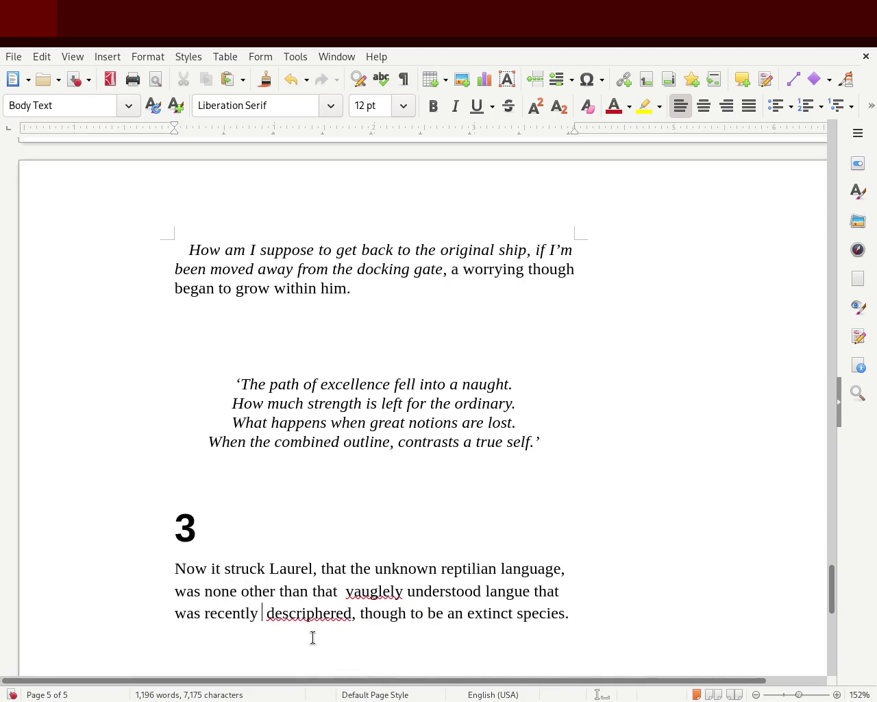
type(" discovered in")
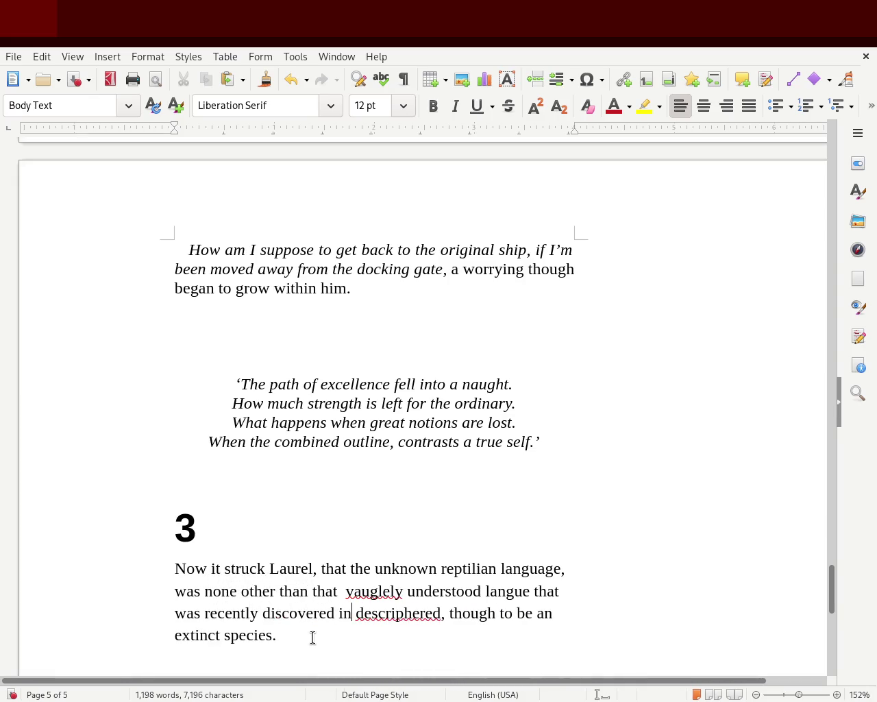
type("by other")
key("BackSpace")
key("BackSpace")
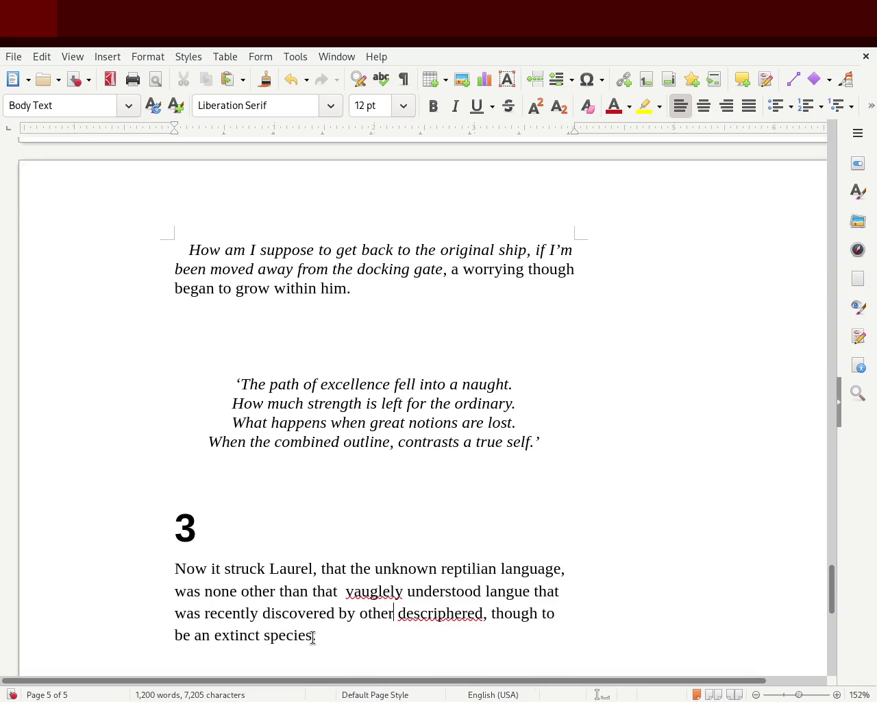
key("BackSpace")
key("BackSpace")
key("BackSpace")
key("BackSpace")
key("BackSpace")
key("BackSpace")
key("BackSpace")
type("in another premises")
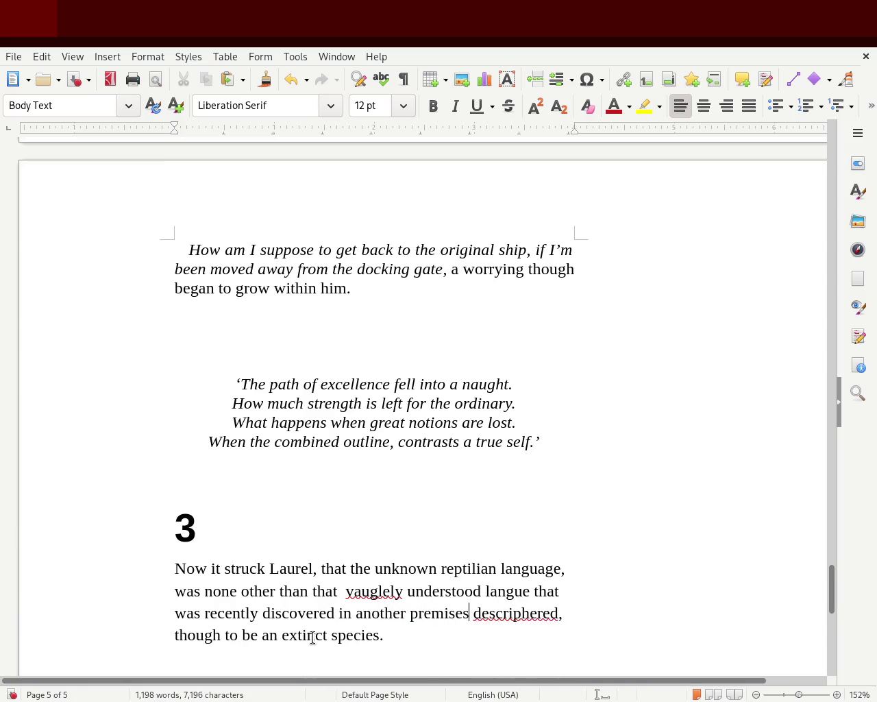
type(" of ")
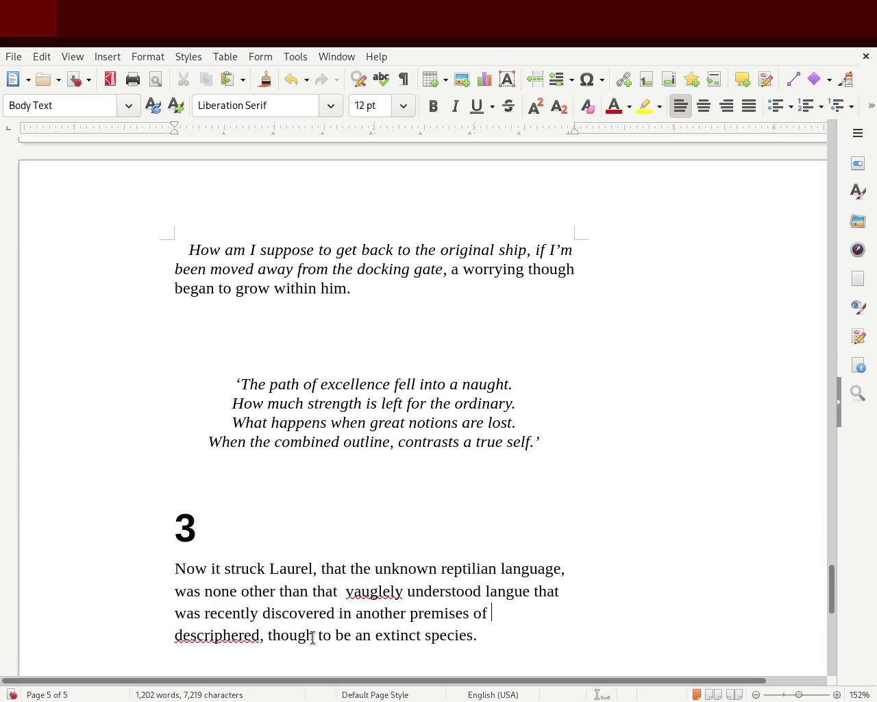
type("wh")
key("BackSpace")
type("here they were exploring de")
key("BackSpace")
type("ing by a ")
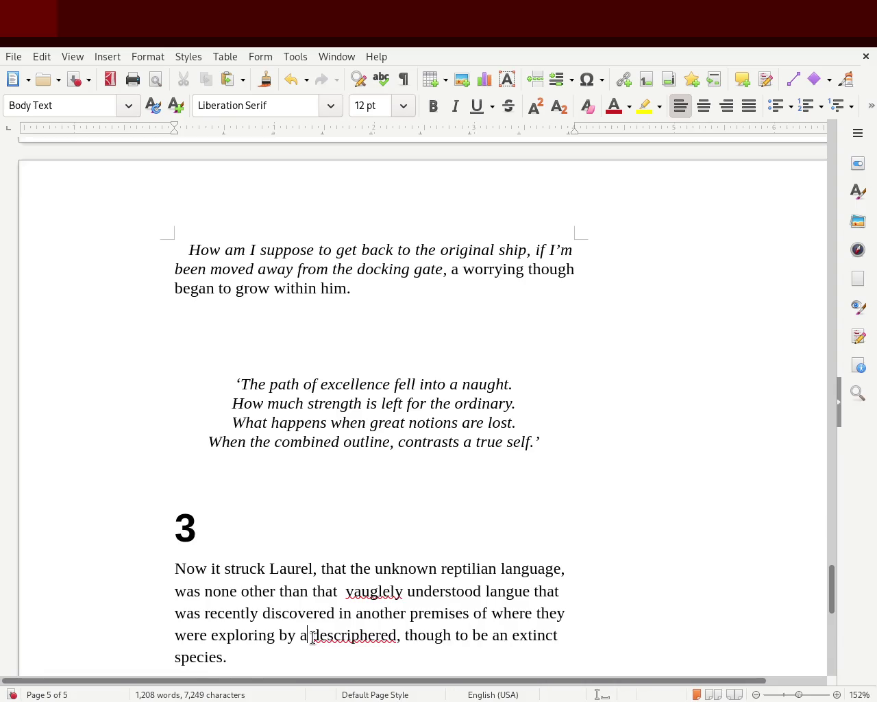
type("nother des")
key("BackSpace")
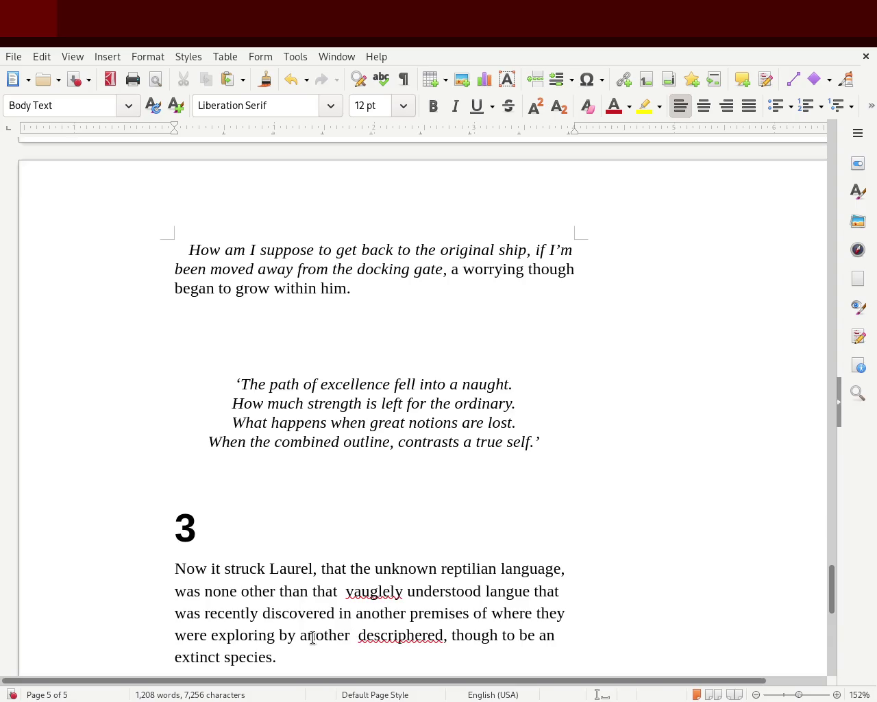
type("K02")
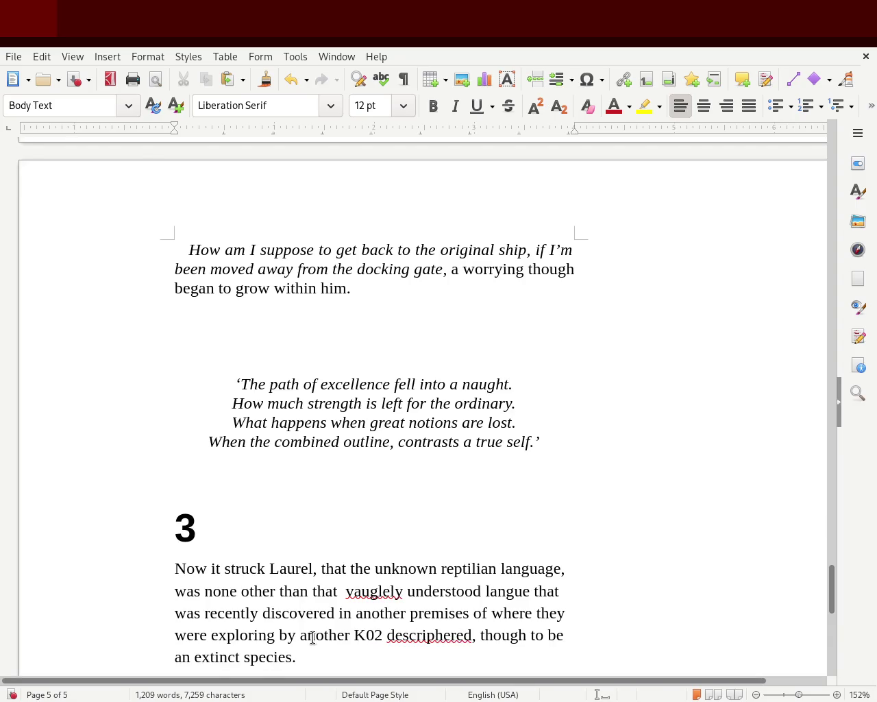
type(" vesseld.")
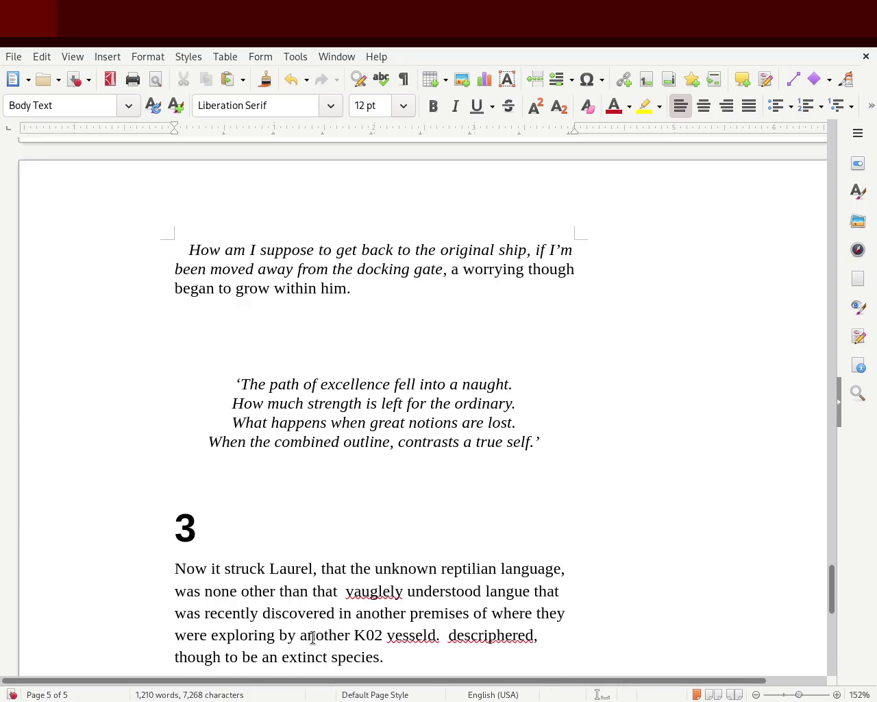
type(" After ")
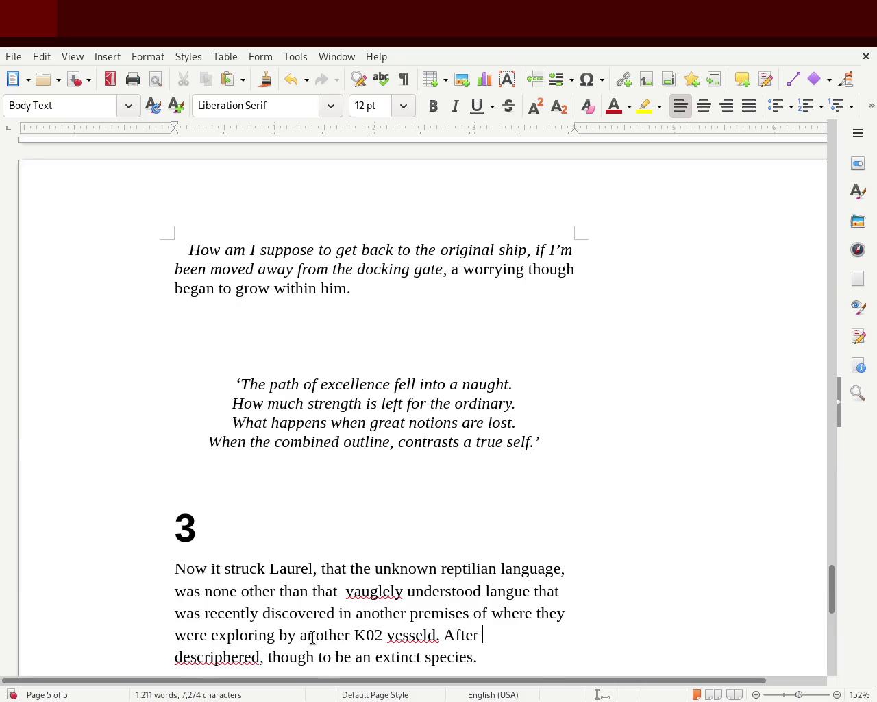
type("being")
Step: Replace the misspelled 'descriphered' with 'deciphered'
double_click(196, 655)
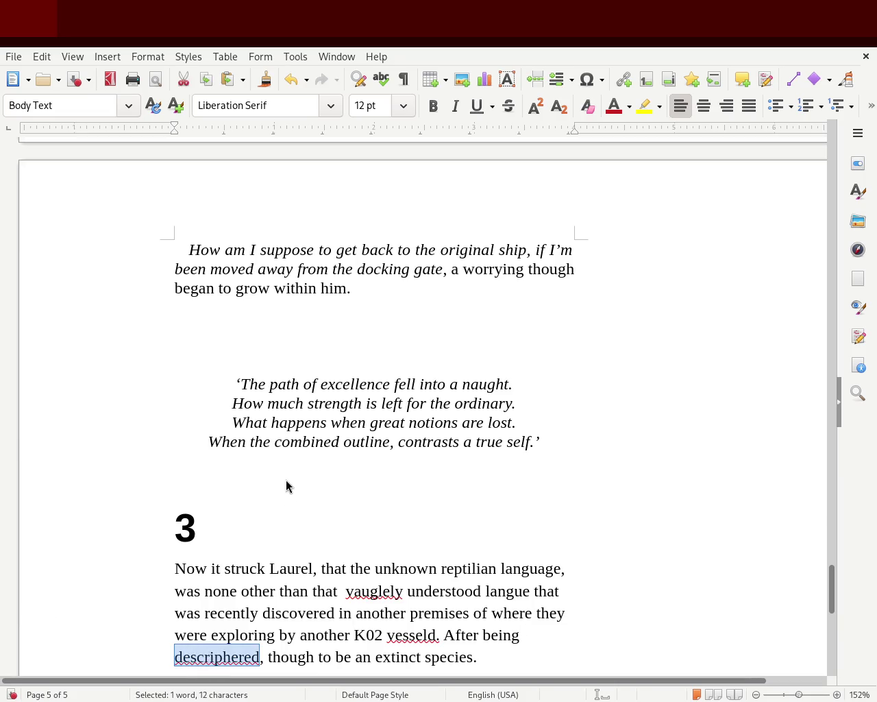
left_click(252, 658)
double_click(229, 655)
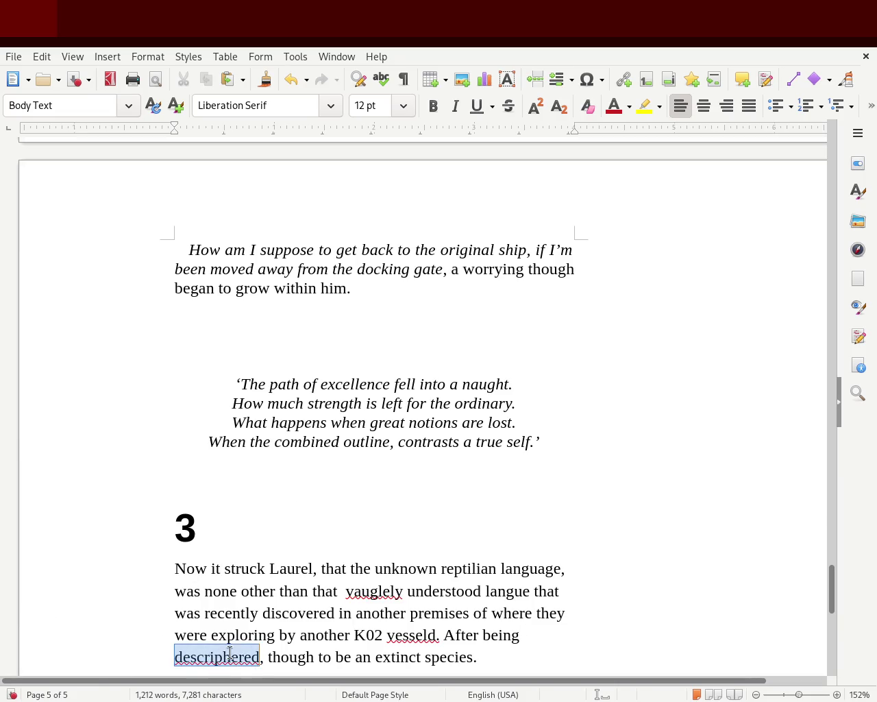
type("descpphe")
key("BackSpace")
key("BackSpace")
key("BackSpace")
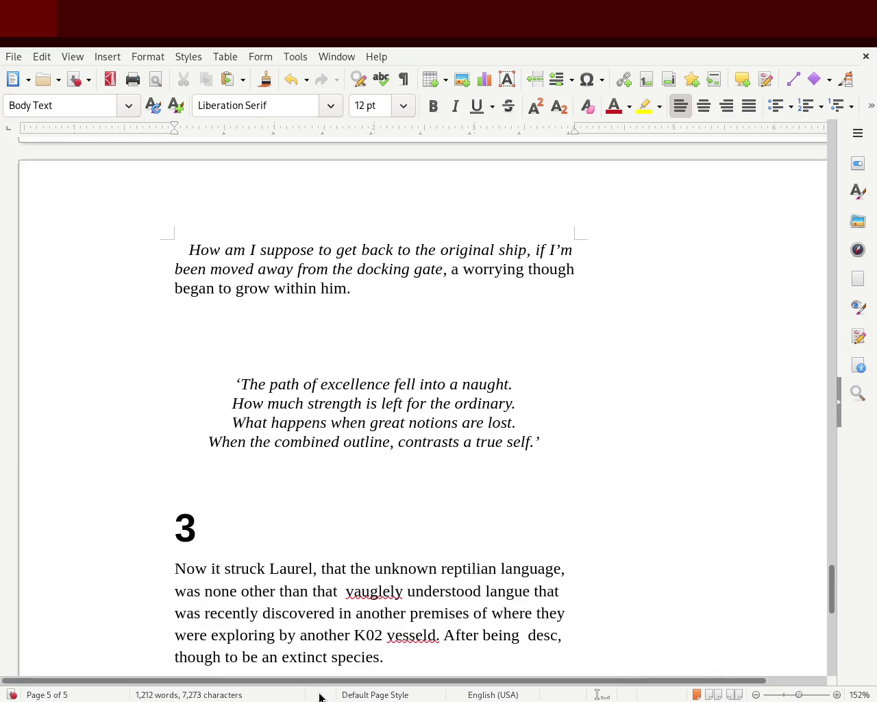
type("iphered , though to be an extinct species.")
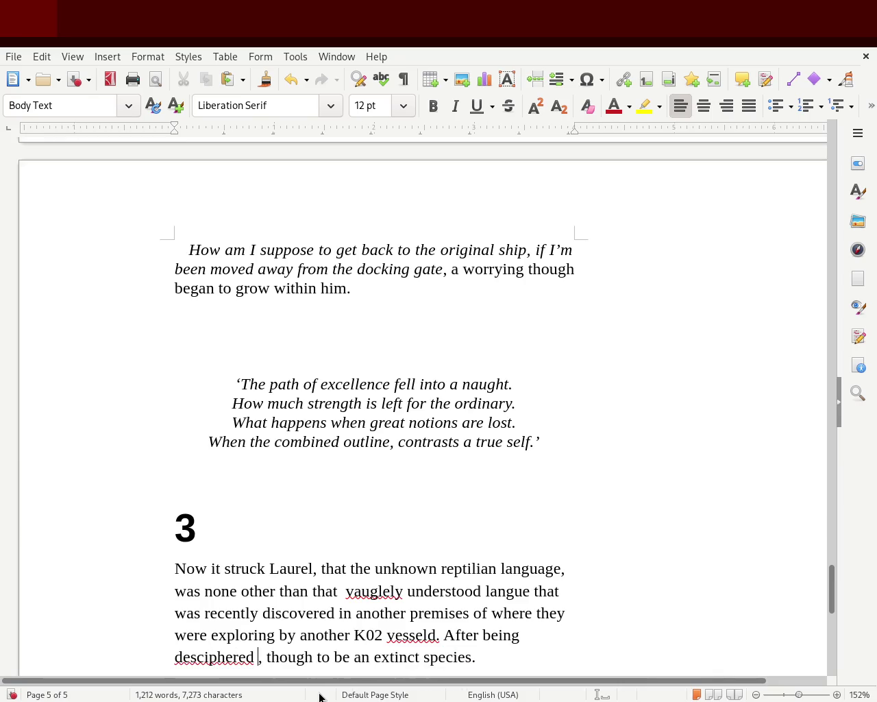
double_click(221, 656)
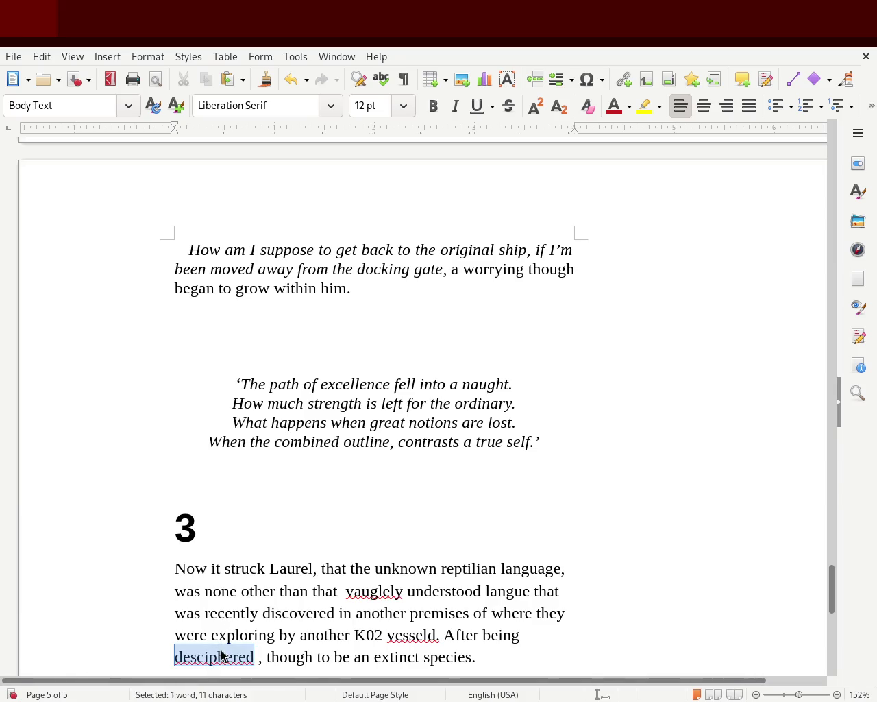
type("deciphered")
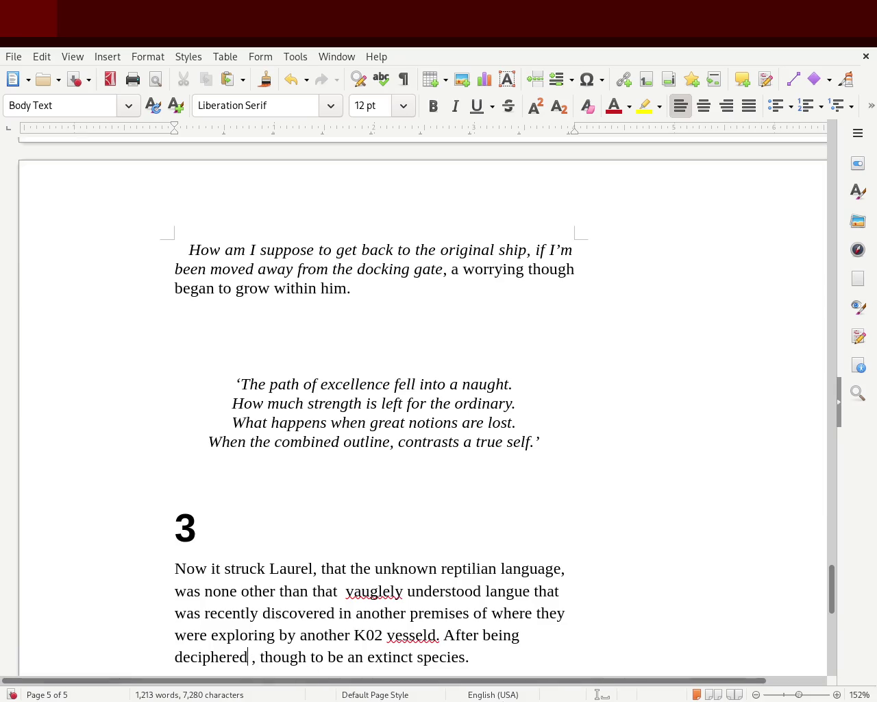
Step: Remove the stray space, add 'it was initially', and append 'of aliens.' after 'species'
key("Delete")
key("Right")
key("Right")
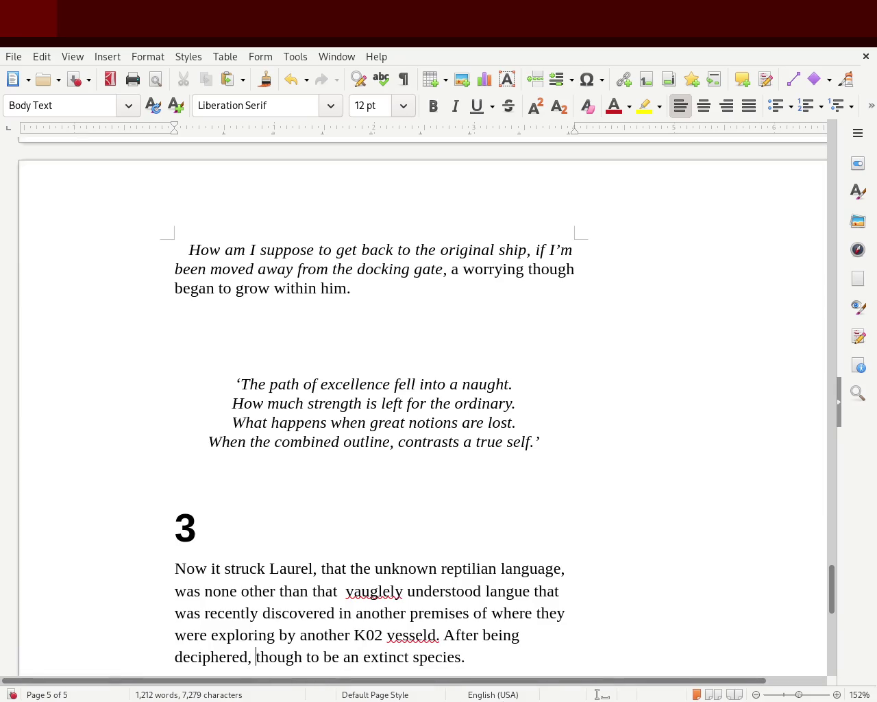
type("it was initially")
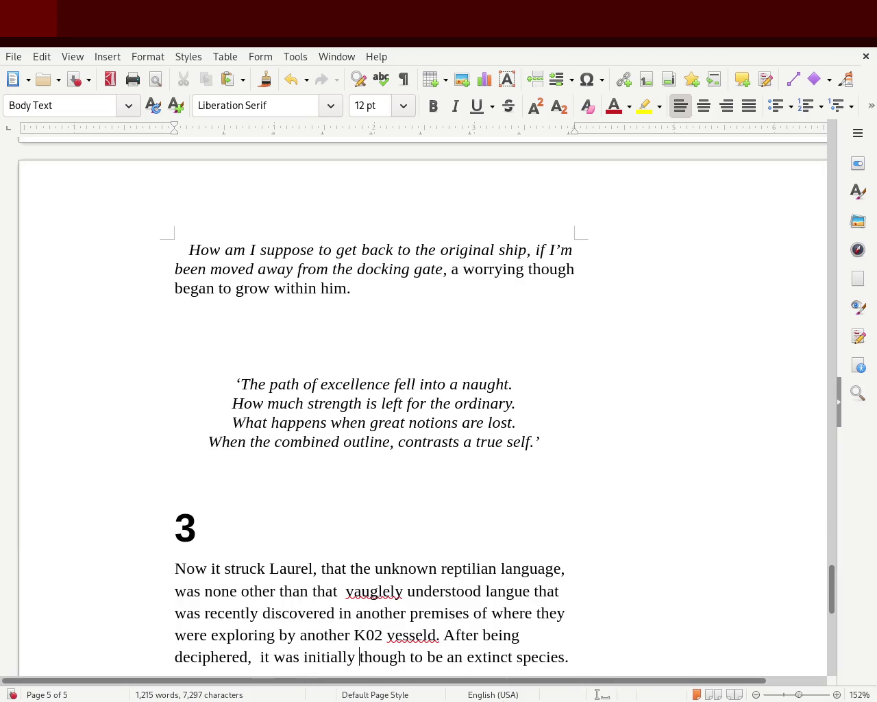
key("Right")
key("Right")
key("Right")
type("of aliens.")
key("BackSpace")
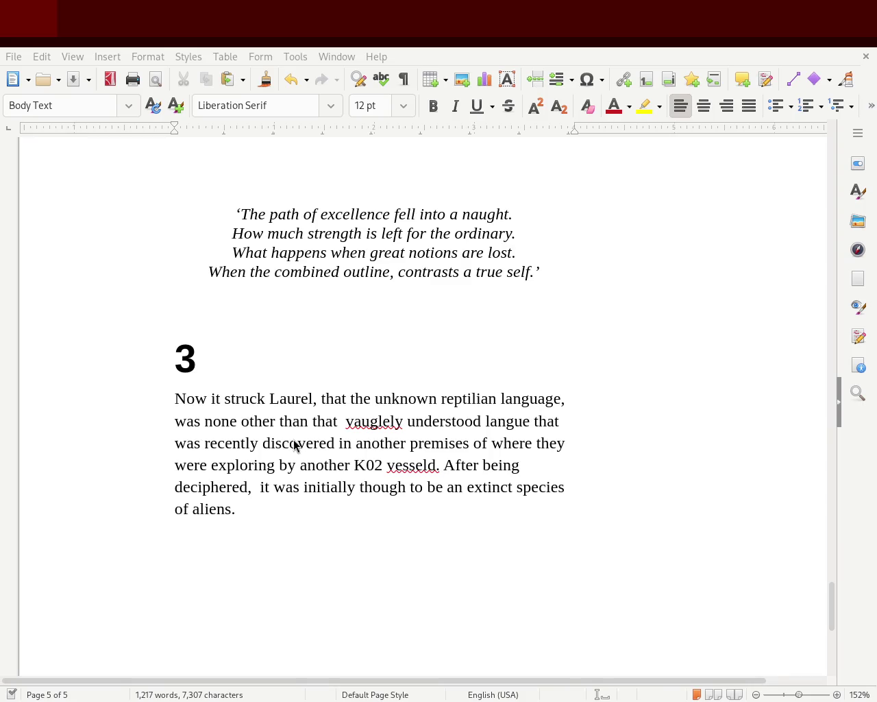
Step: Correct 'vauglely' to 'vaguely' and remove the double space before it
double_click(379, 425)
left_click(354, 412)
double_click(366, 419)
key("BackSpace")
type("vaugue")
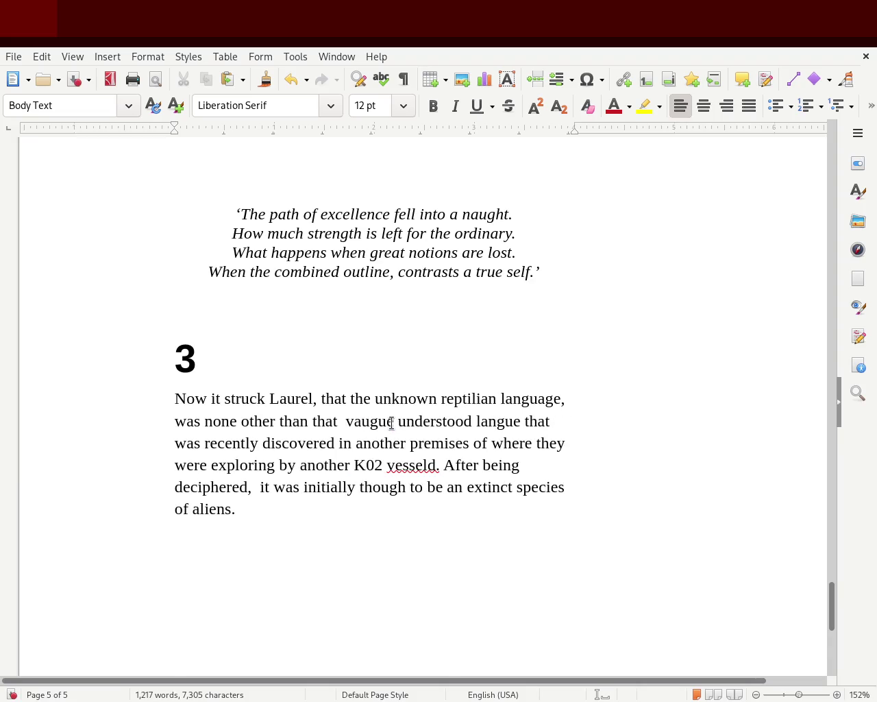
type("ly")
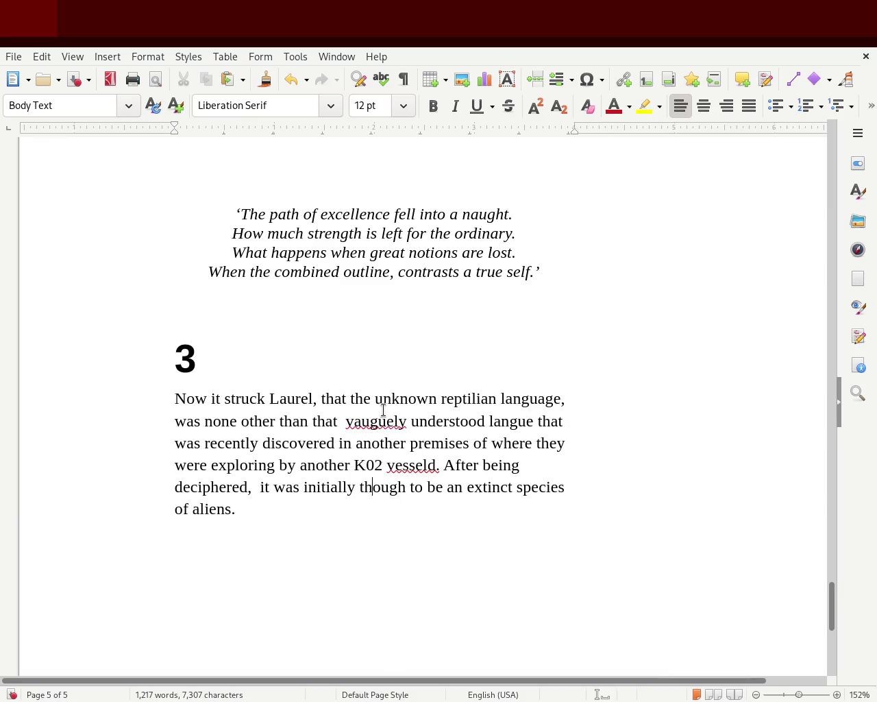
double_click(372, 430)
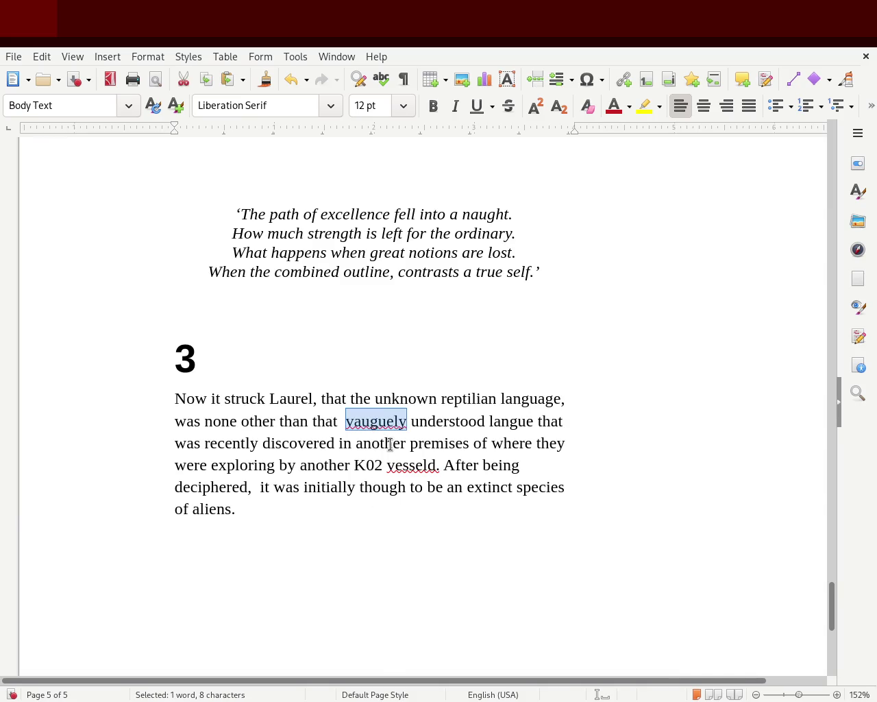
type("vaguely")
left_click(342, 420)
key("Delete")
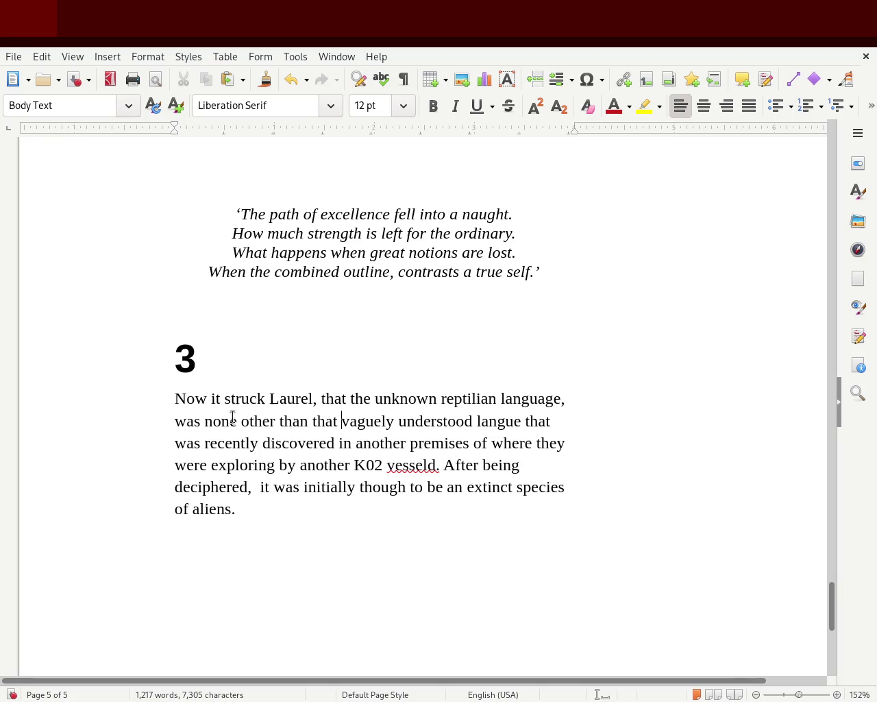
Step: Reword the paragraph's opening from 'Now' to 'Now it'
double_click(178, 401)
key("Delete")
key("Delete")
key("Delete")
key("Delete")
type("It")
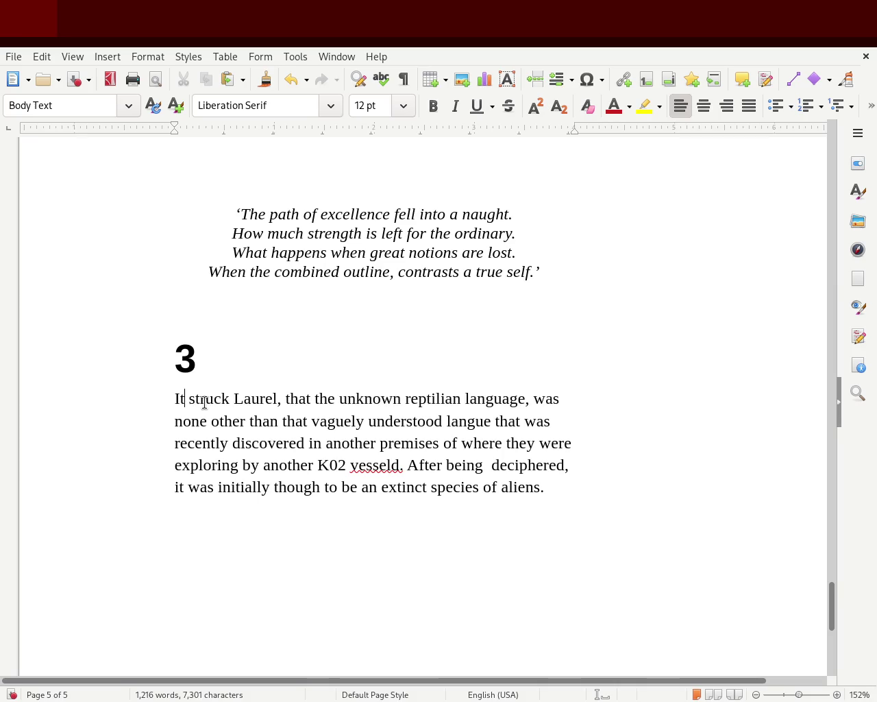
key("BackSpace")
key("BackSpace")
type("Now it")
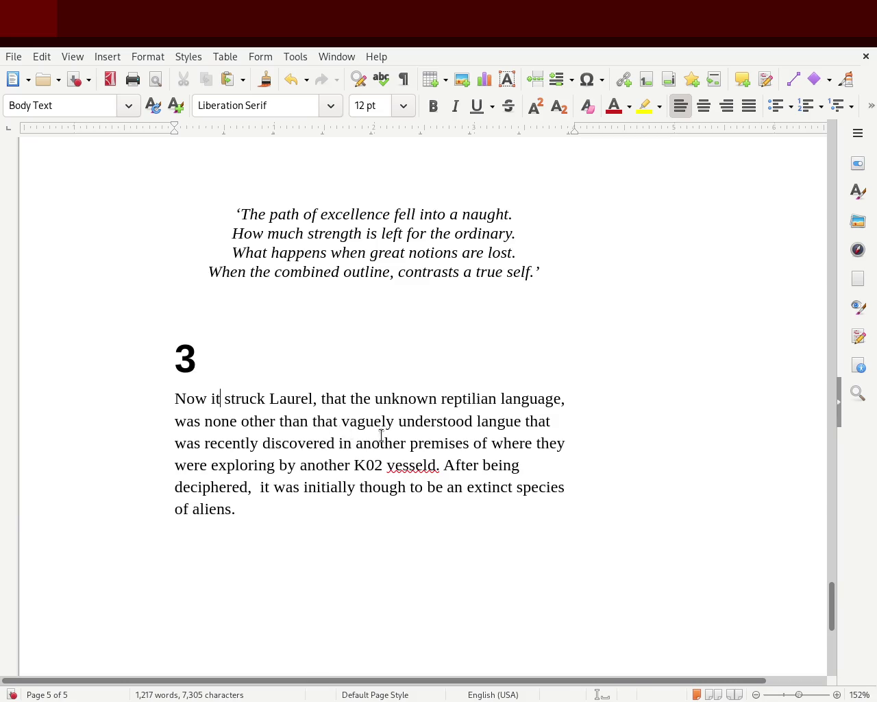
double_click(496, 423)
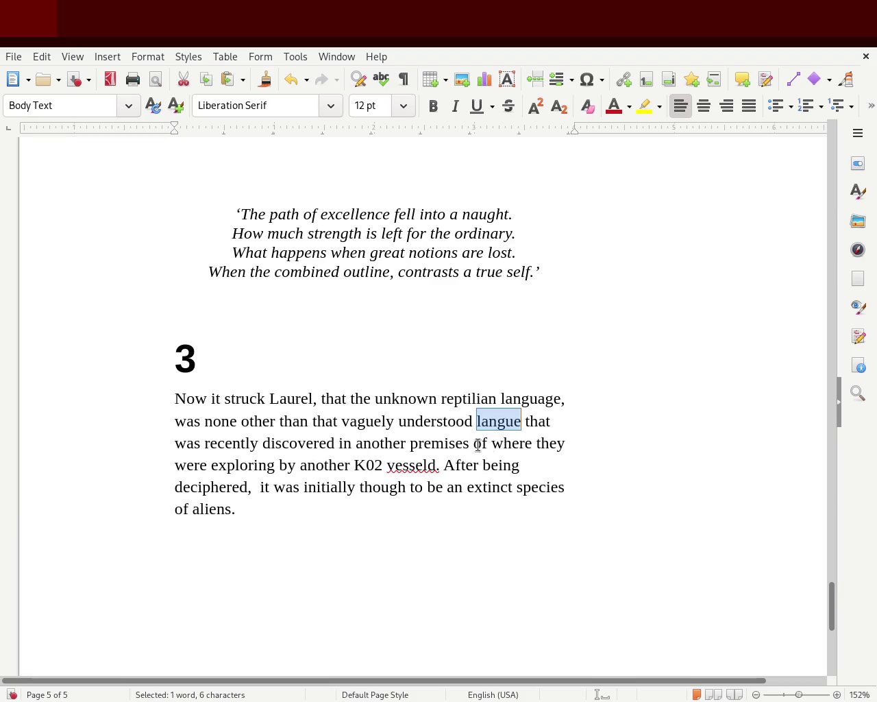
Step: Add 'within the solarsystem' after 'premises'
left_click(468, 444)
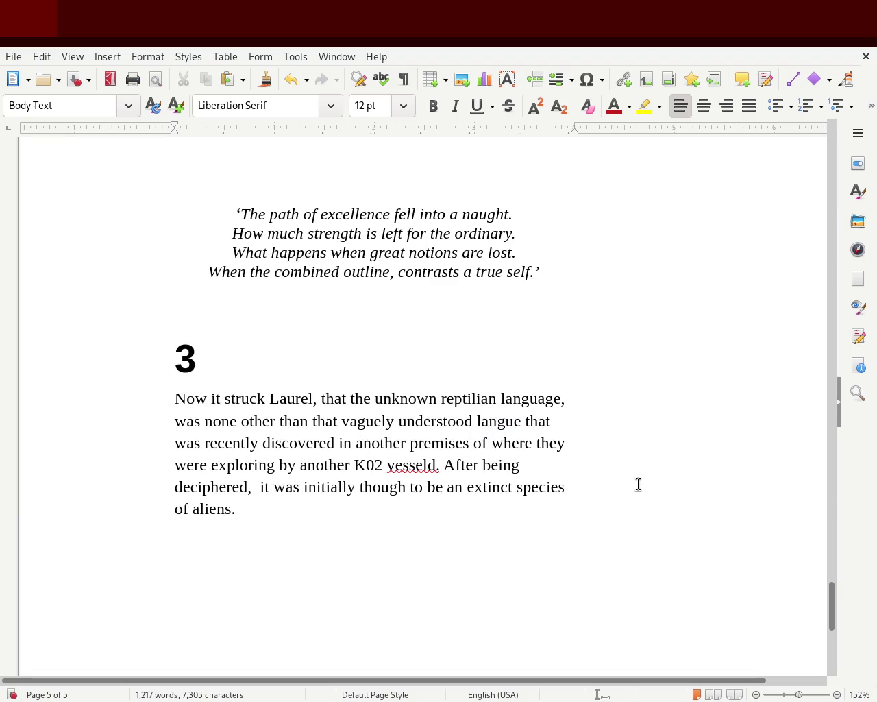
type(",")
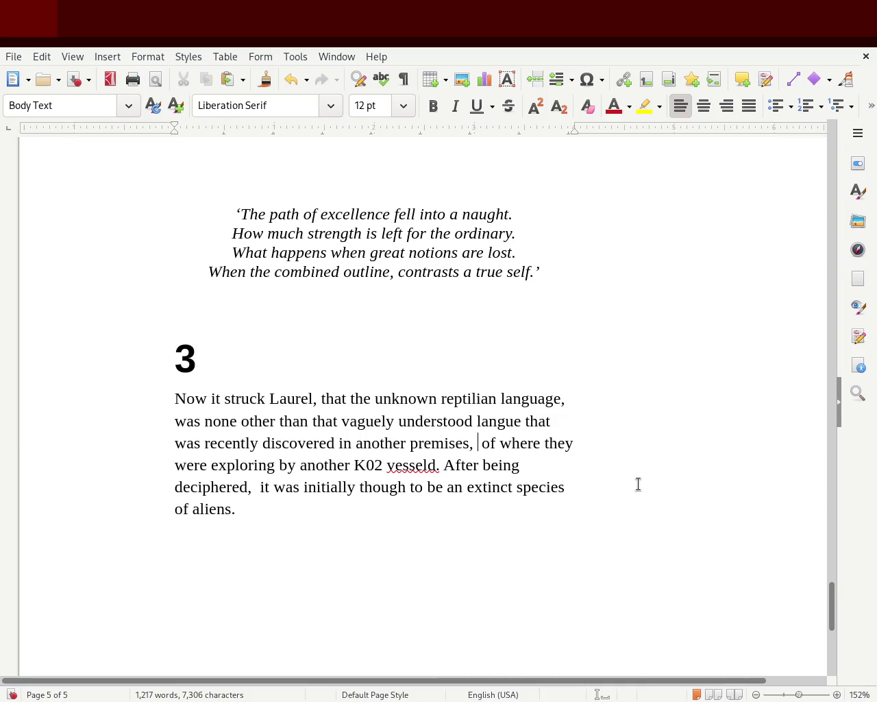
type(" by")
key("Left")
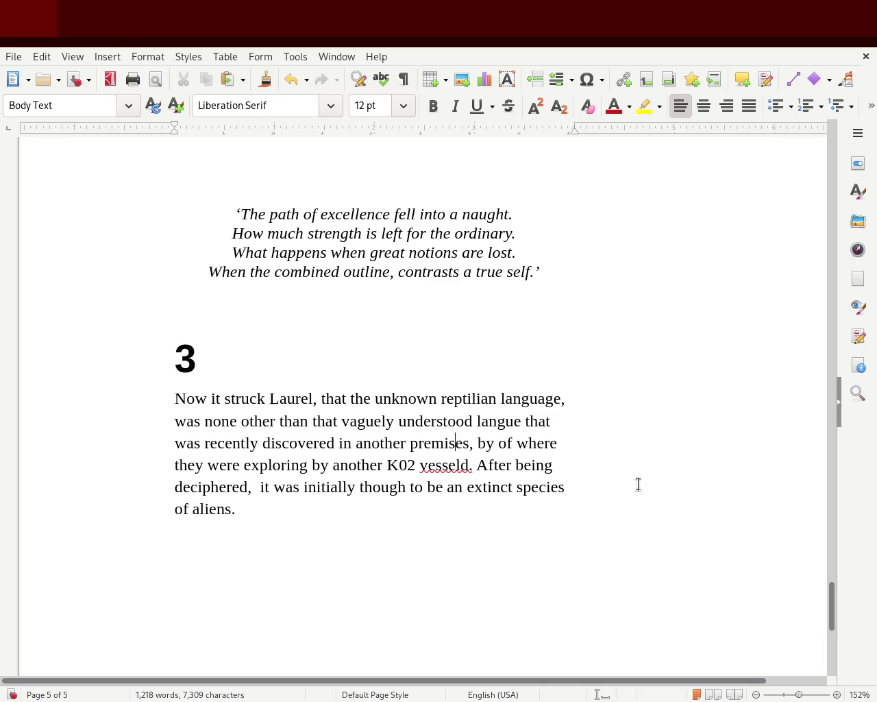
type("pal")
key("BackSpace")
key("BackSpace")
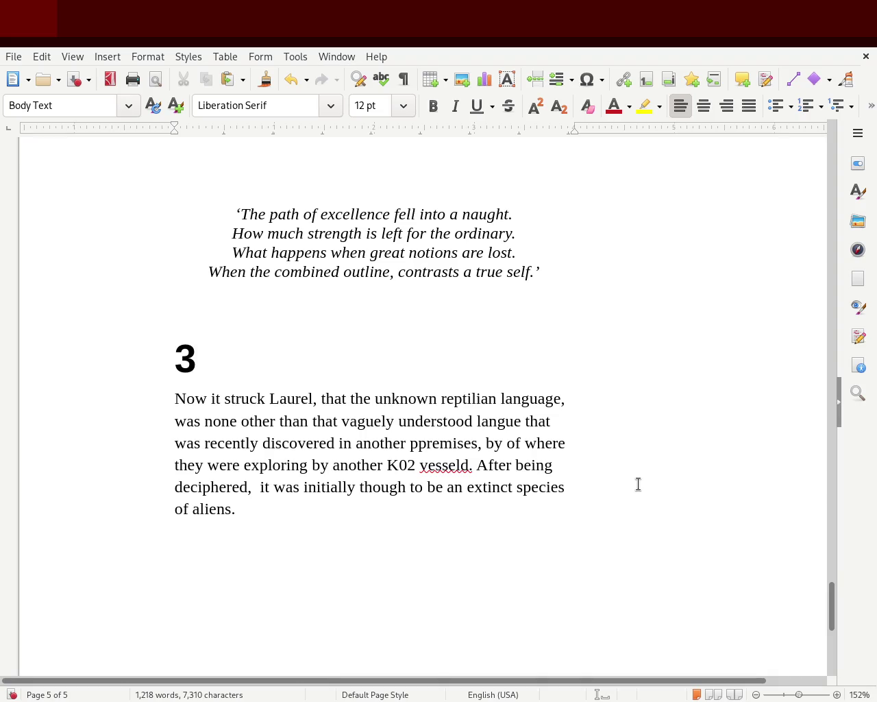
key("BackSpace")
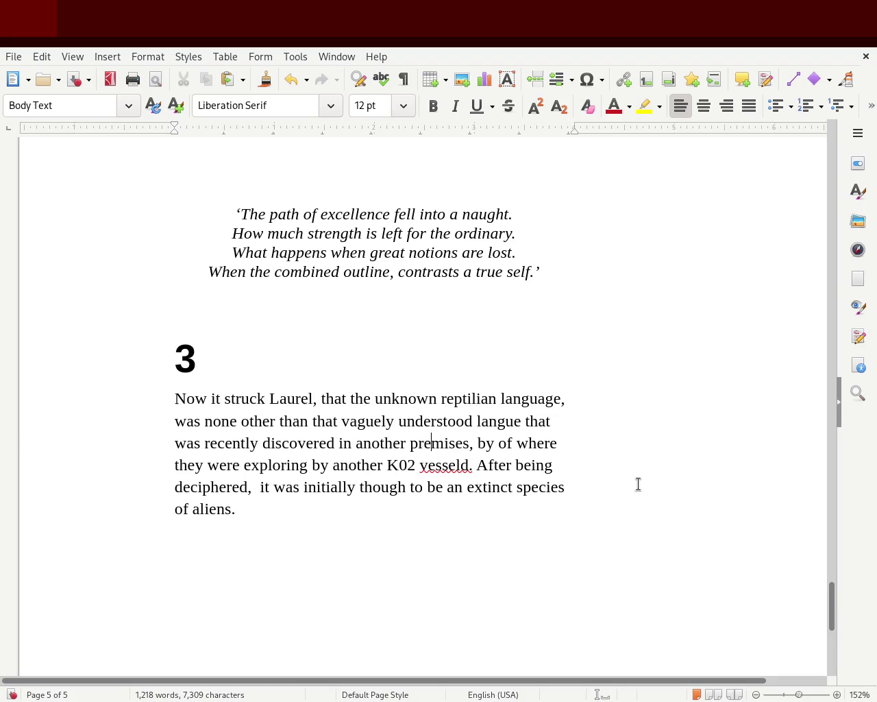
type("withihn")
key("BackSpace")
key("BackSpace")
type("n the")
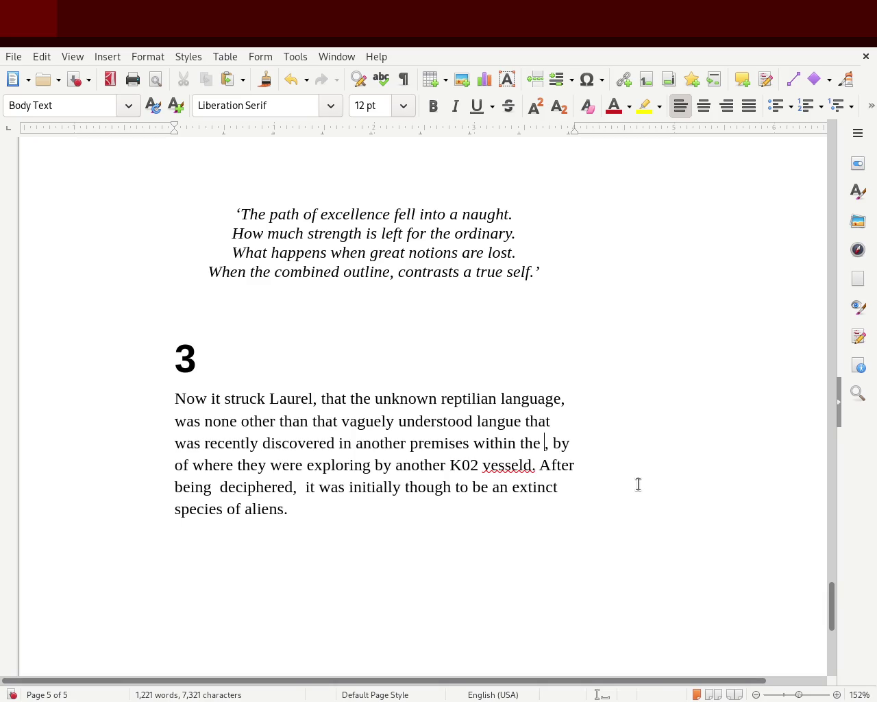
type("solarsystem, by of where they were exploring by another")
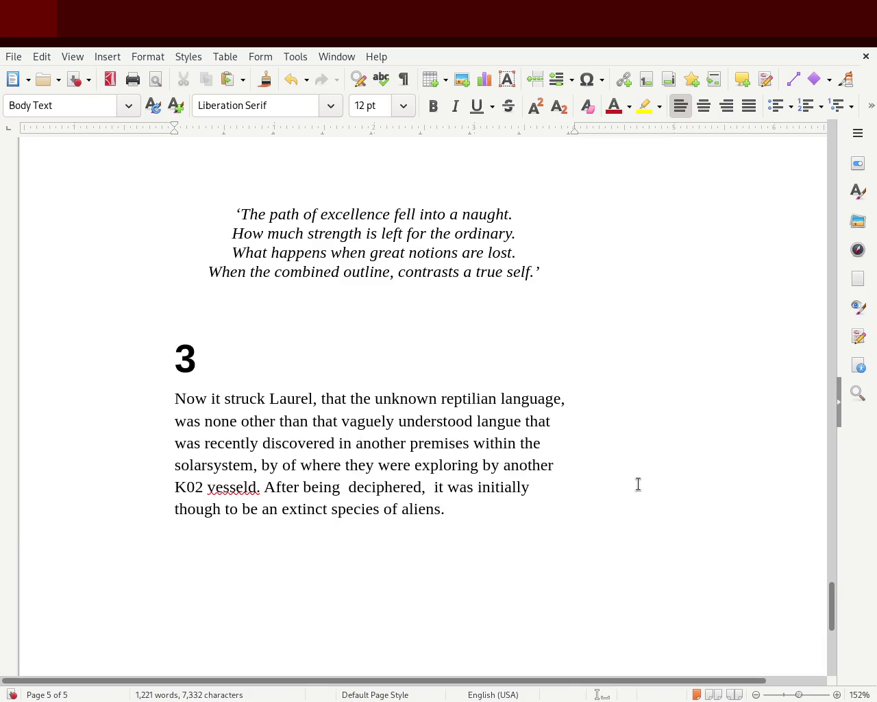
Step: End that sentence after 'solarsystem' and replace the following clause with 'It was discovered by'
key("Right")
key("BackSpace")
type(",")
key("Delete")
key("Delete")
key("Delete")
key("Delete")
key("Delete")
key("Delete")
key("Delete")
key("Delete")
key("Delete")
type("It was discovered")
key("Right")
key("Delete")
key("Delete")
key("Delete")
key("Delete")
key("Delete")
key("Delete")
key("Delete")
key("Delete")
type("by")
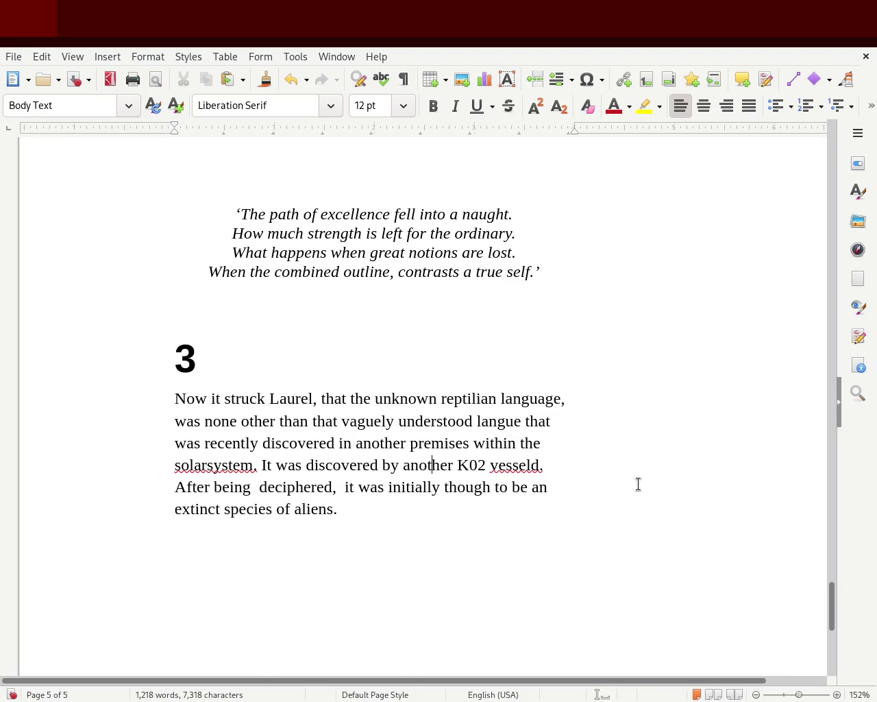
Step: Fix 'vesseld' to 'vessel' and replace 'After being' with 'and it'
key("Delete")
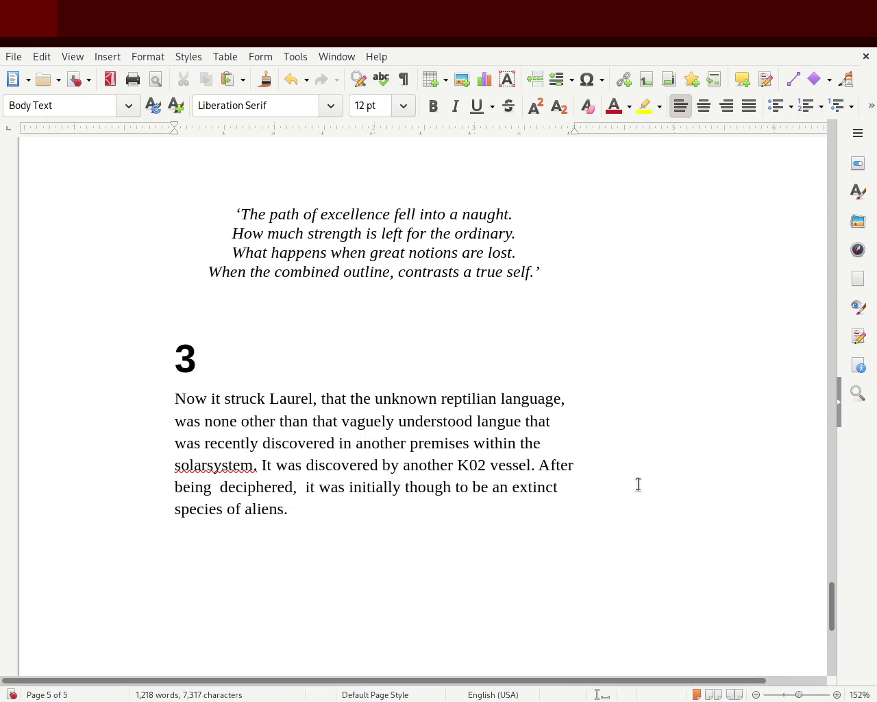
key("Delete")
key("Delete")
key("Delete")
key("Delete")
key("Delete")
key("Delete")
key("Delete")
key("Delete")
key("Delete")
key("Delete")
key("Delete")
key("Delete")
key("Delete")
key("Delete")
key("Delete")
key("Delete")
key("Delete")
key("Delete")
key("Delete")
key("Delete")
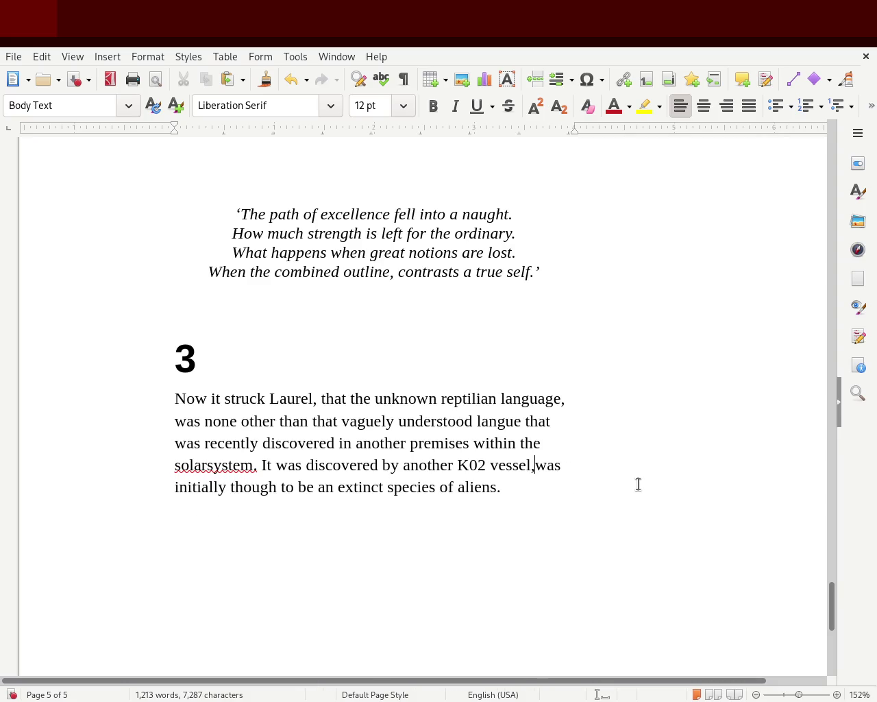
type("and it")
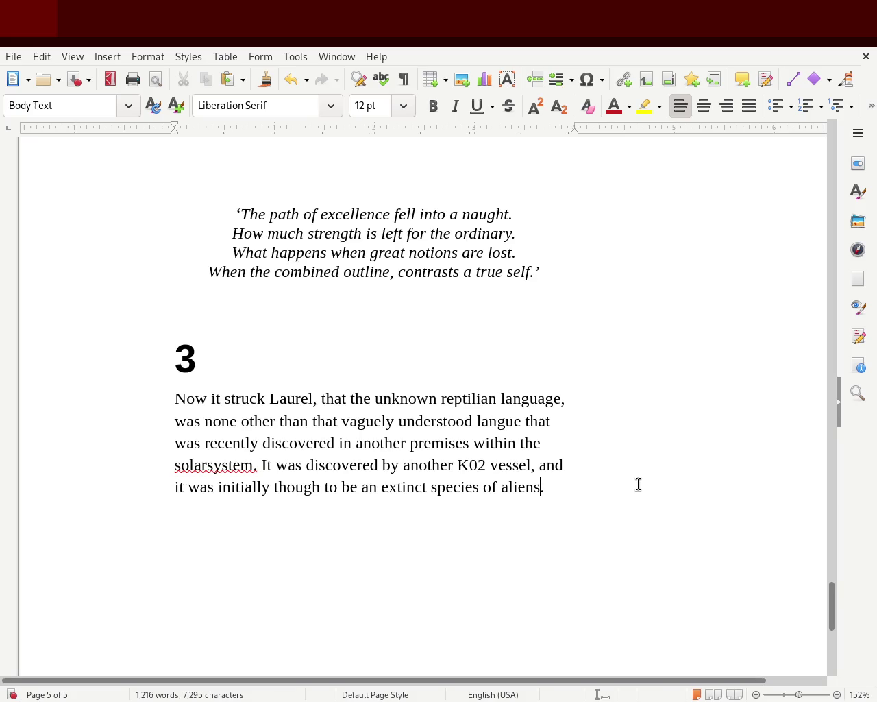
Step: End the paragraph with ', after being deciphered.', correcting the misspelled 'desciphered'
type(", after being desciphered.")
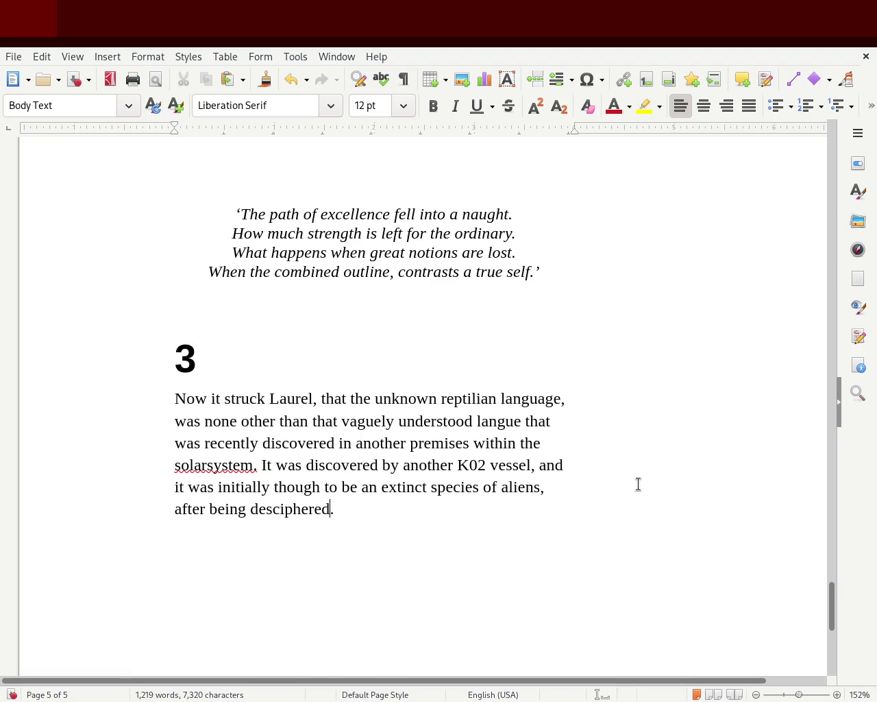
left_click(388, 355)
left_click_drag(250, 509, 335, 509)
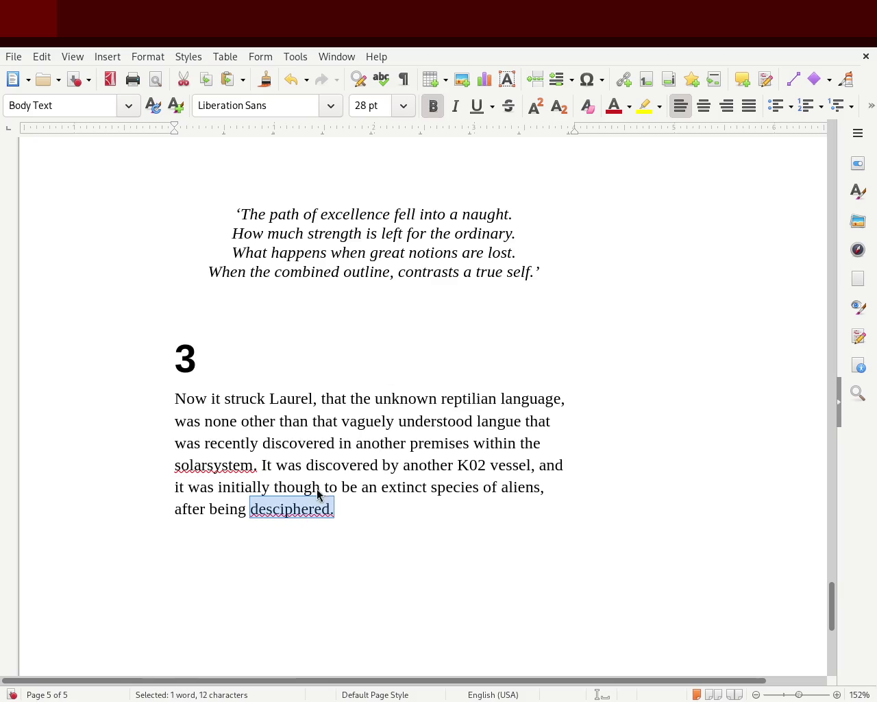
type("deciphered.")
double_click(221, 464)
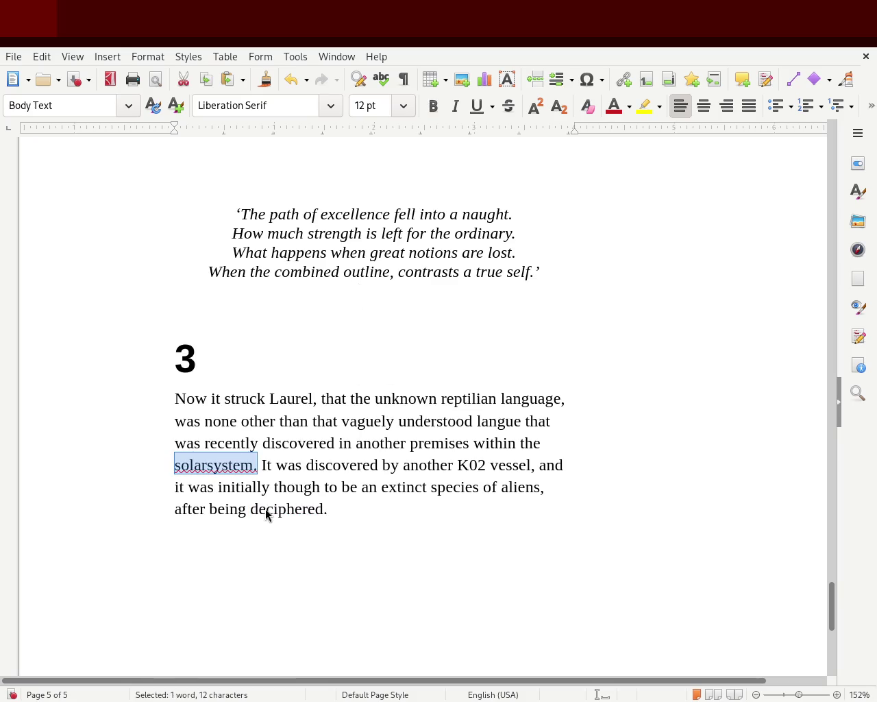
Step: Change 'solarsystem' to 'solar system.' and make it 'their current solar system'
type("solar system.")
left_click(330, 489)
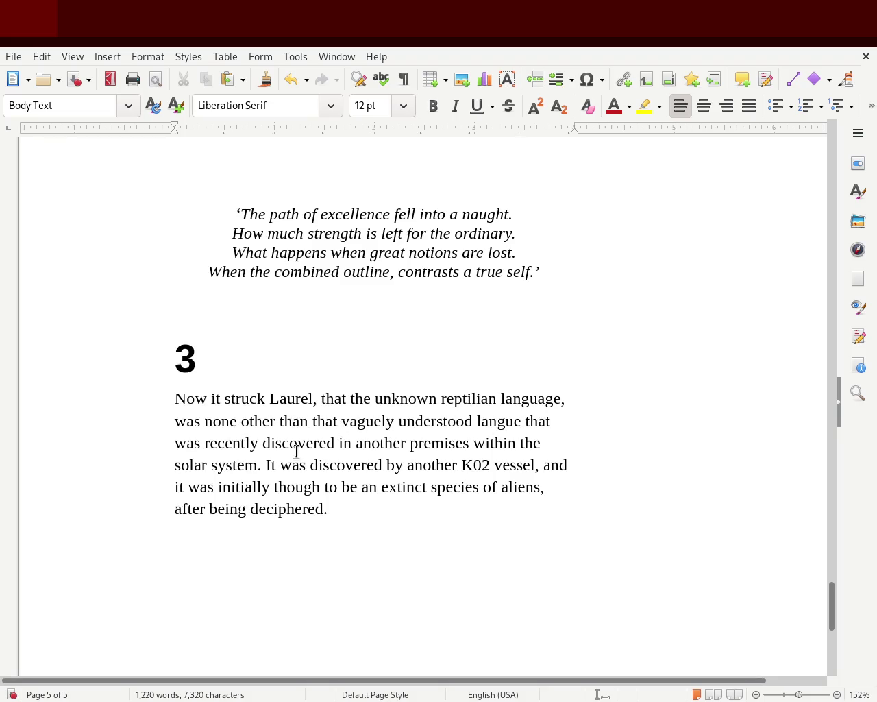
double_click(349, 444)
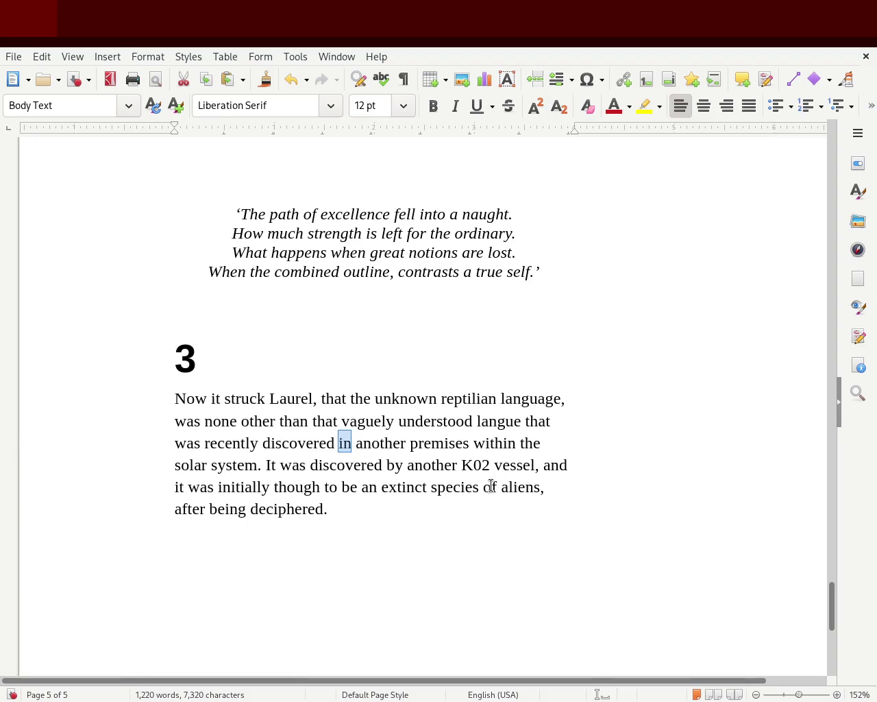
key("Right")
key("ctrl+Right")
key("Right")
key("ctrl+Left")
key("ctrl+Right")
key("Right")
key("Right")
key("Right")
key("BackSpace")
type("ir current")
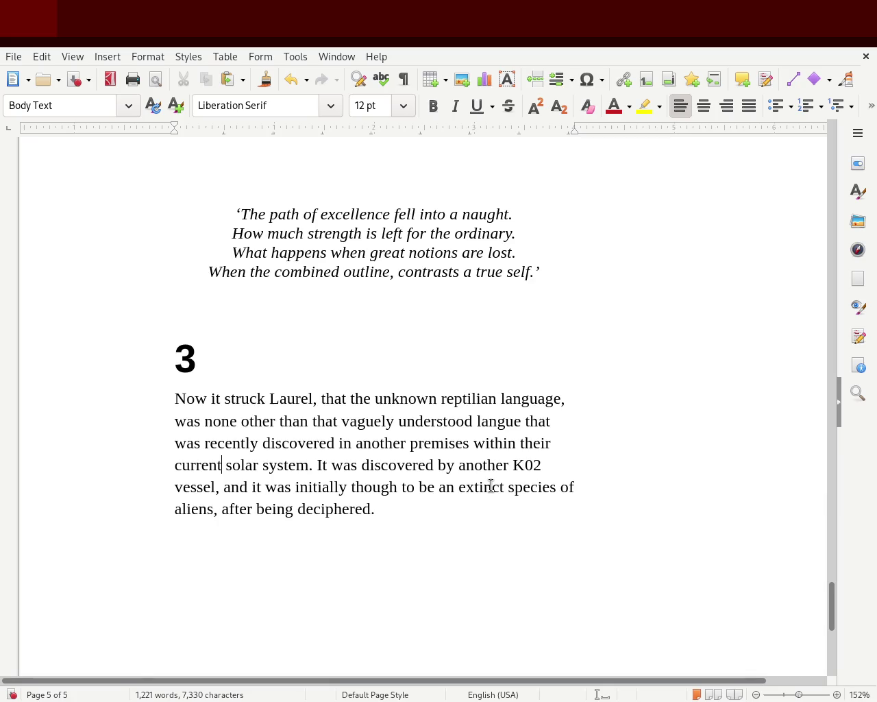
type("ly")
key("BackSpace")
key("BackSpace")
Step: Replace 'another' with 'similar' and 'and' with 'but', then save the document
double_click(496, 464)
type("similar")
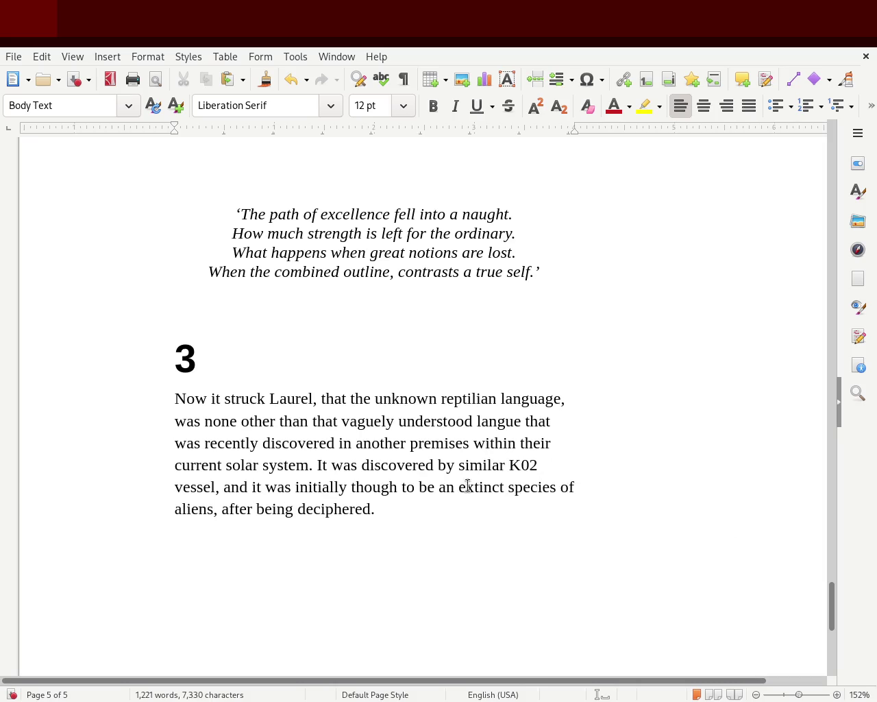
double_click(233, 487)
type("but")
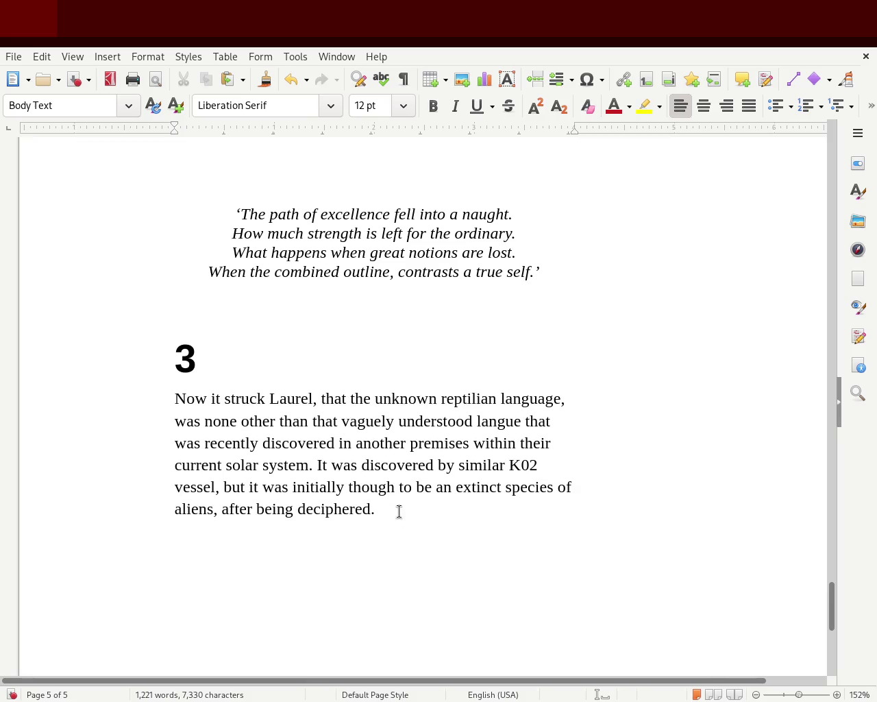
key("ctrl+s")
left_click_drag(830, 613, 830, 616)
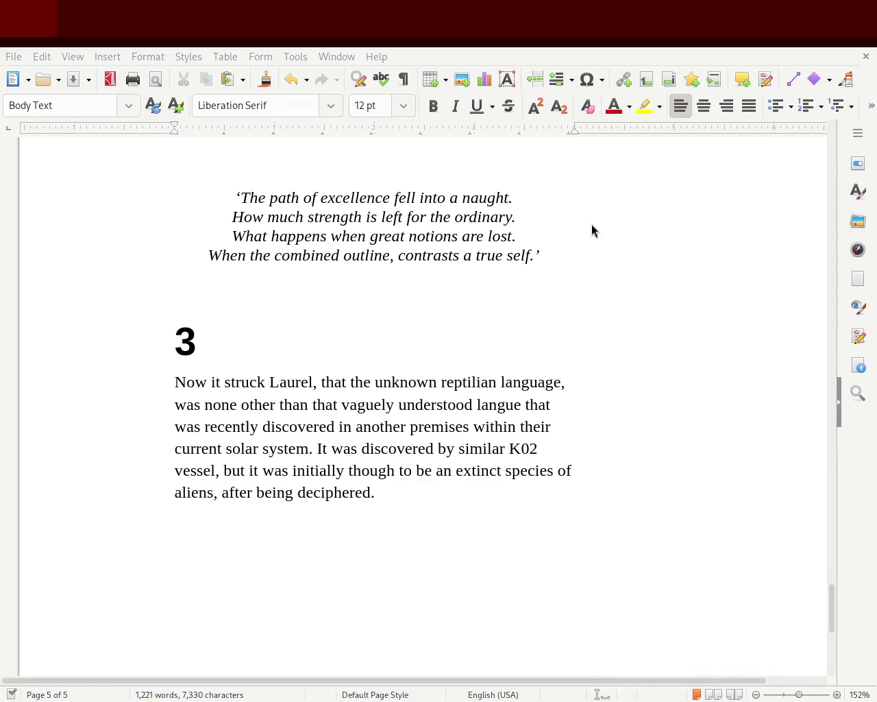
Step: Insert 'spoken by the janitor' after 'language', a comma after 'langue', and 'on another' replacing 'in another'
left_click(294, 552)
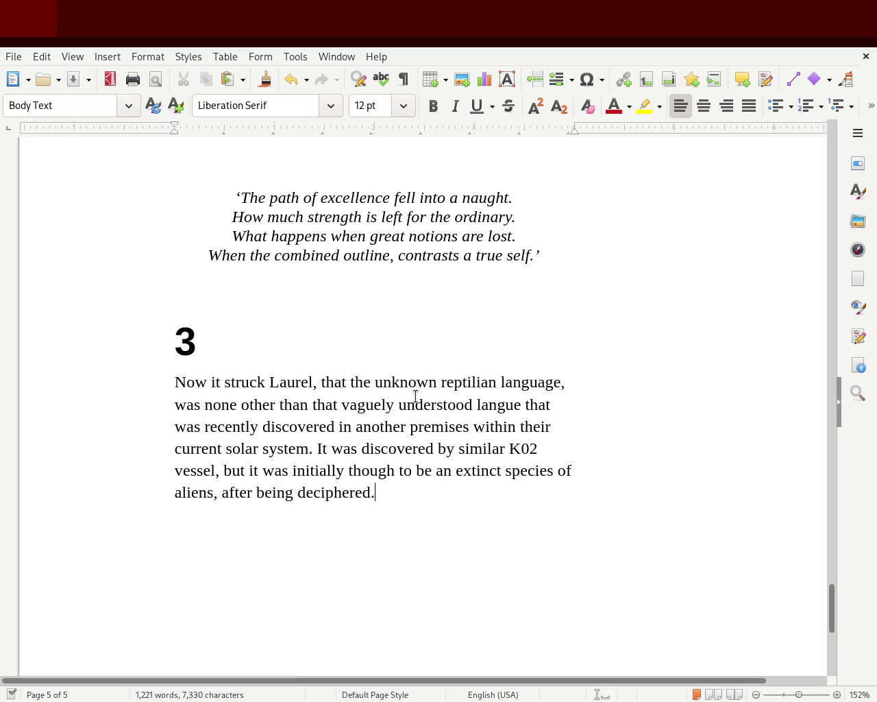
left_click(554, 381)
type("spoken by th")
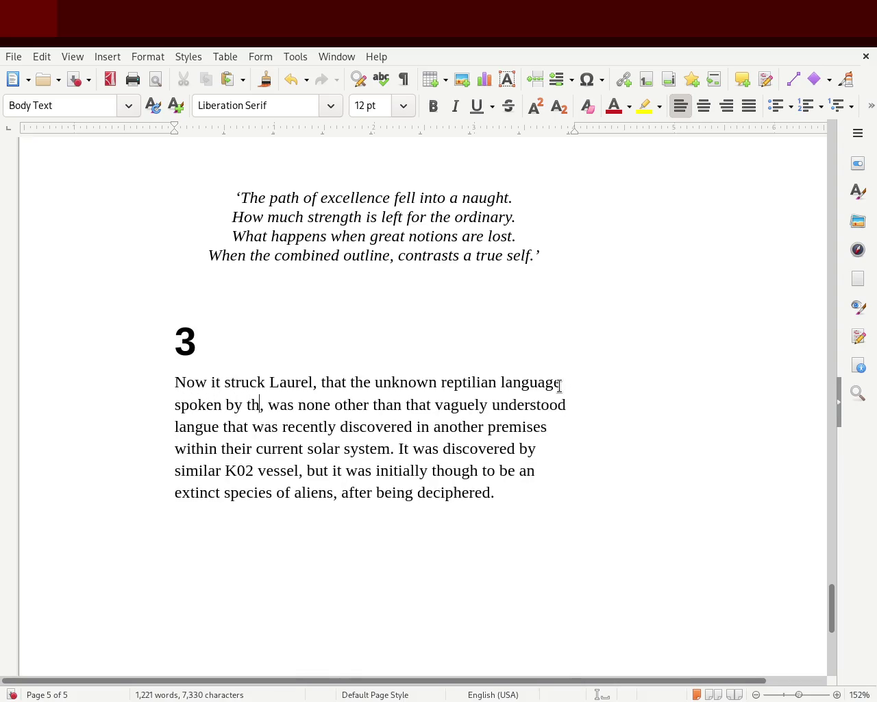
type("e janitor")
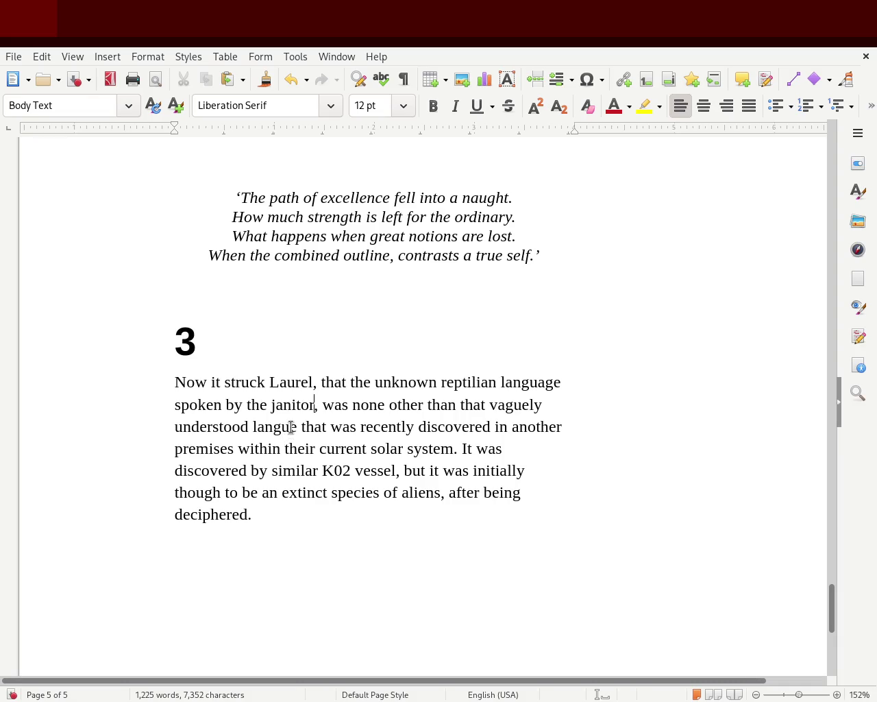
double_click(291, 427)
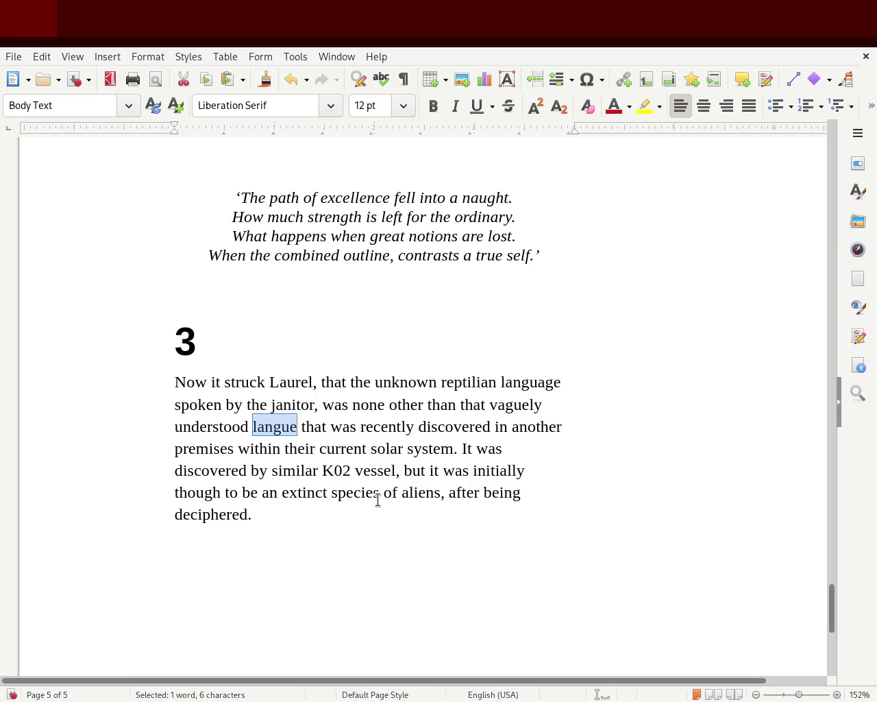
left_click(294, 425)
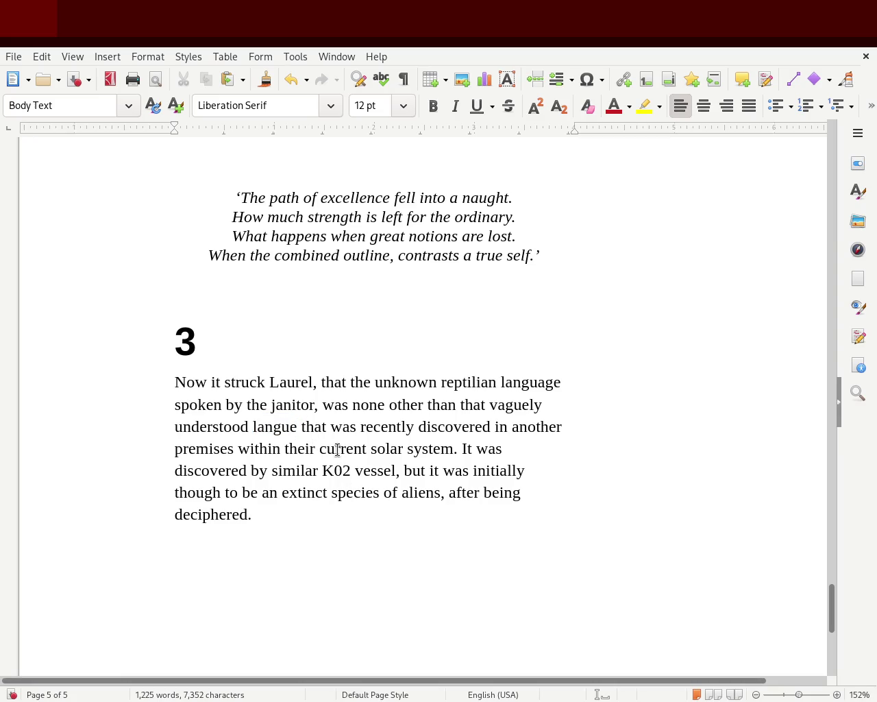
type(",")
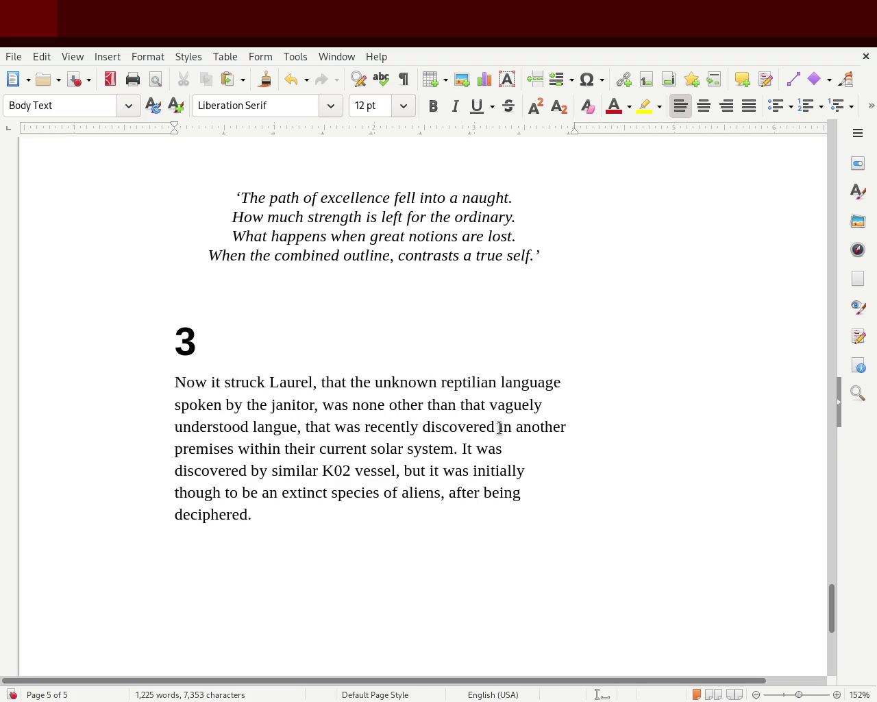
mouse_move(500, 426)
left_mouse_down()
mouse_move(352, 414)
mouse_move(567, 429)
left_mouse_up()
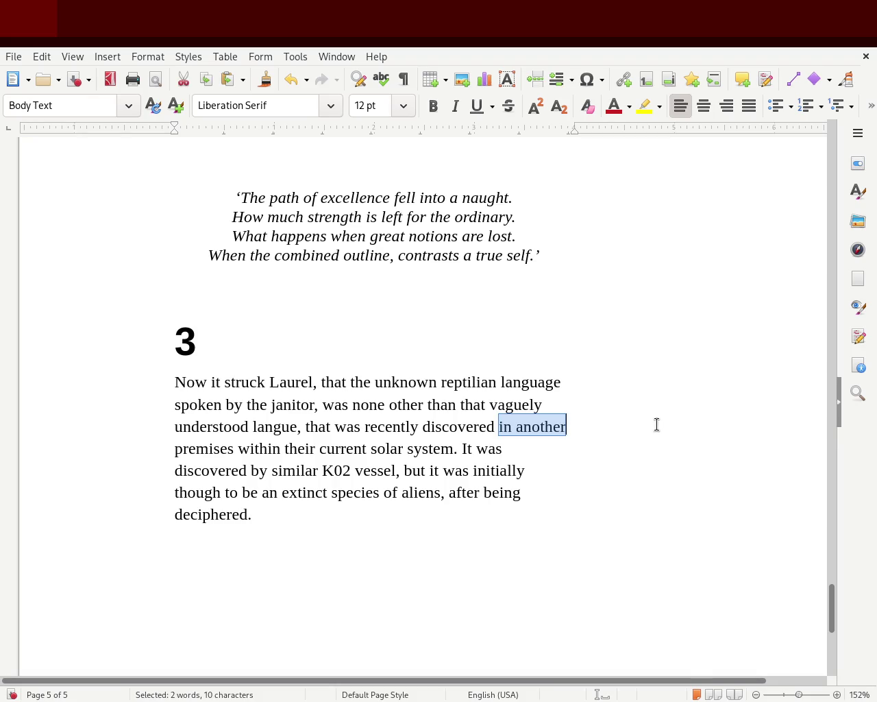
type("on another")
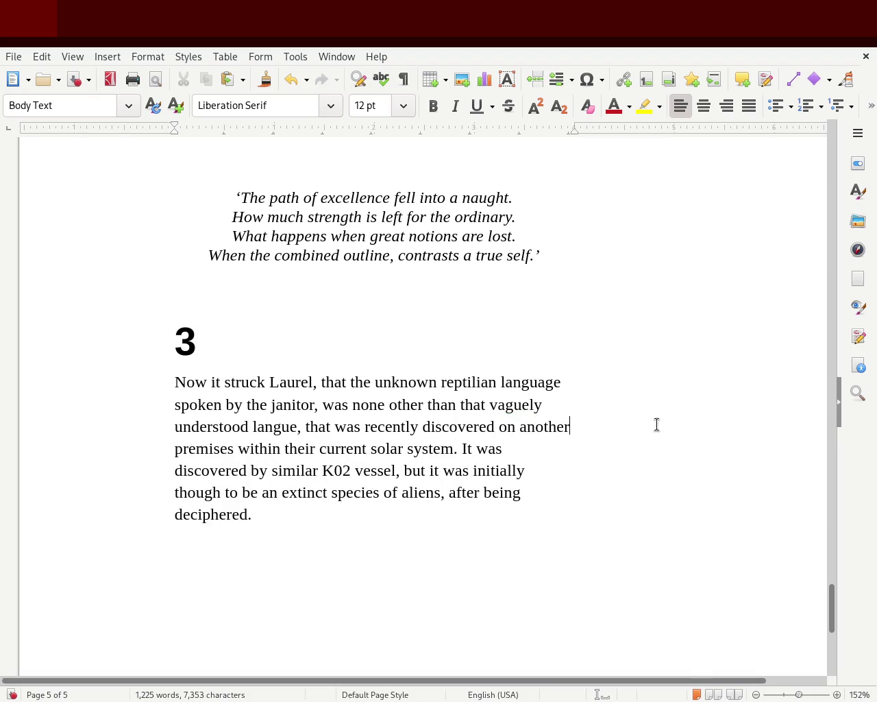
Step: Save the story document with Ctrl+S
left_click(227, 451)
left_click_drag(503, 492, 511, 514)
left_click(472, 511)
key("ctrl+s")
Step: Change 'none other than' to 'part of a' and 'langue' to 'alien language'
left_click(252, 426)
type("alien artifact")
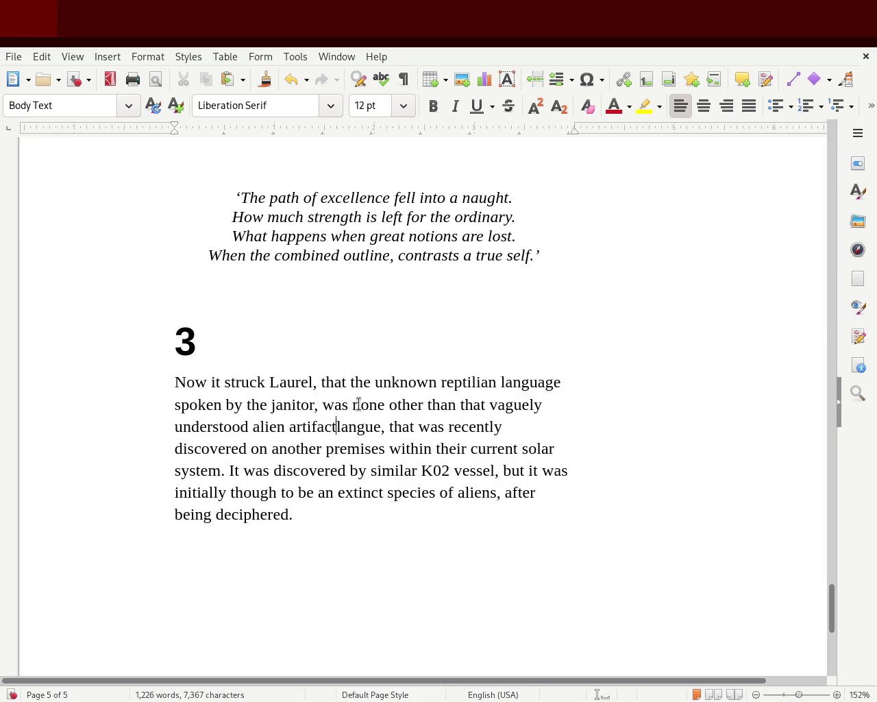
left_click(351, 404)
type("part")
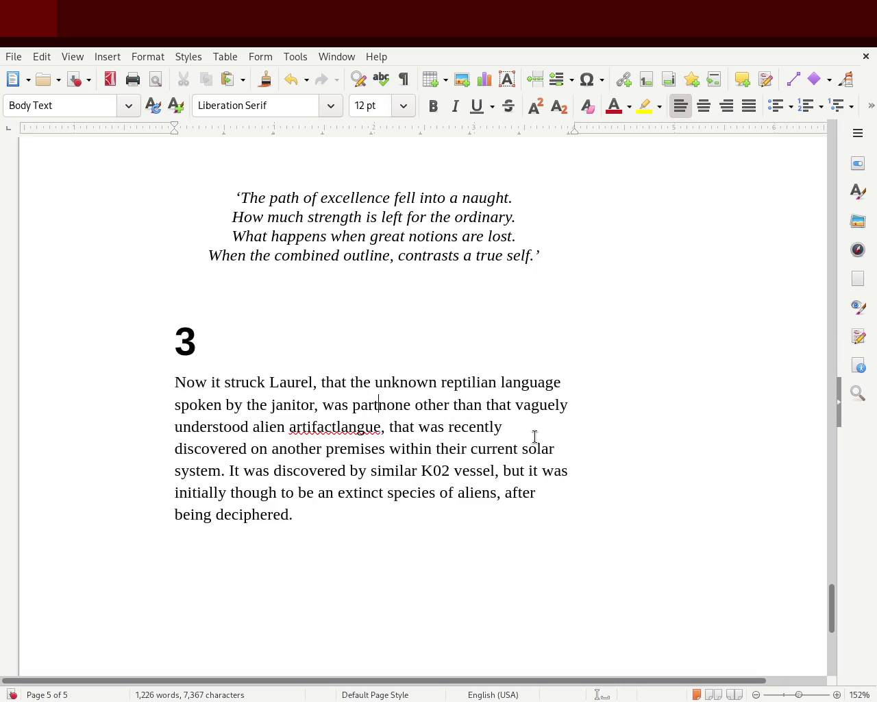
type(" of")
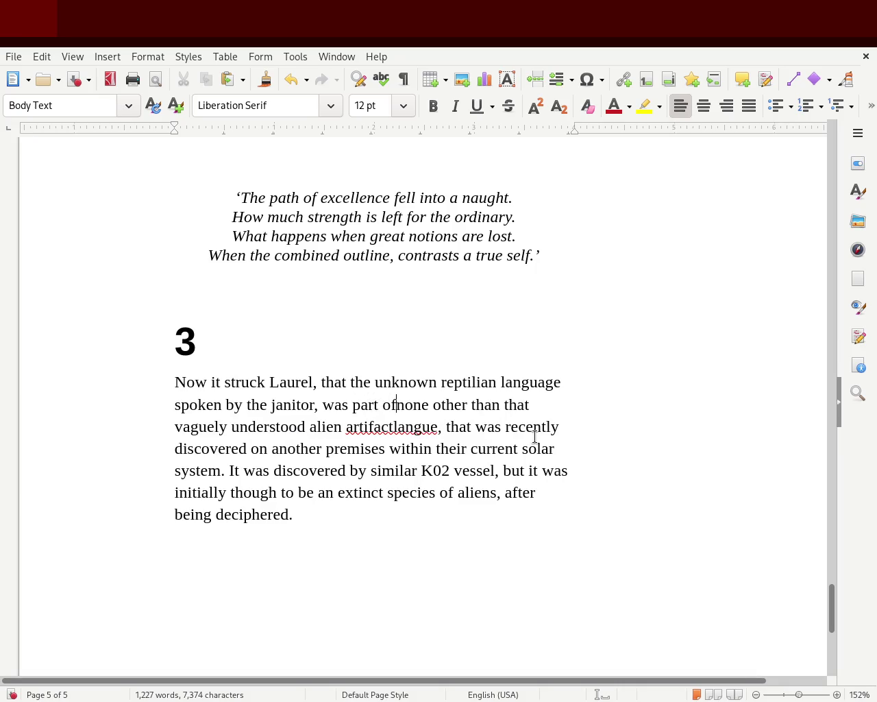
key("Delete")
key("Delete")
key("Delete")
key("Delete")
key("Delete")
key("Delete")
key("Delete")
key("Delete")
key("Delete")
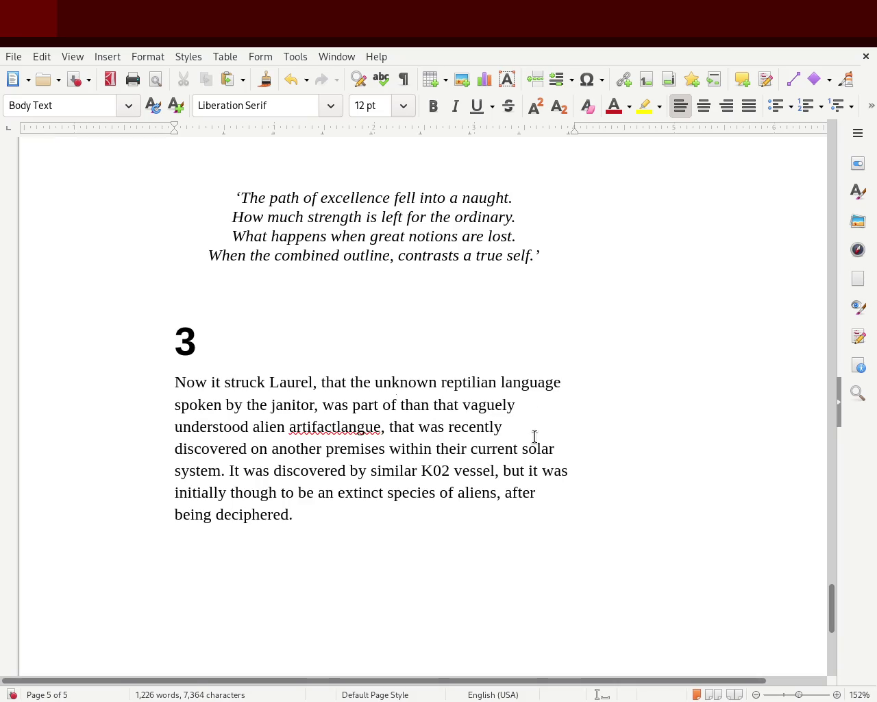
key("Delete")
key("Delete")
key("Delete")
key("Delete")
key("Delete")
type("a")
key("Delete")
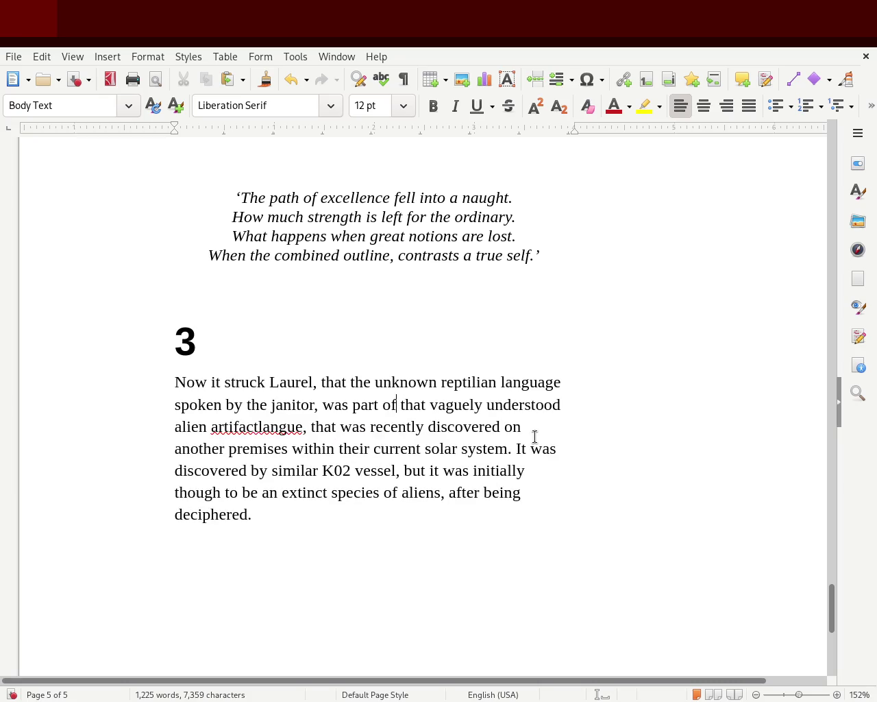
double_click(261, 428)
key("BackSpace")
type("language")
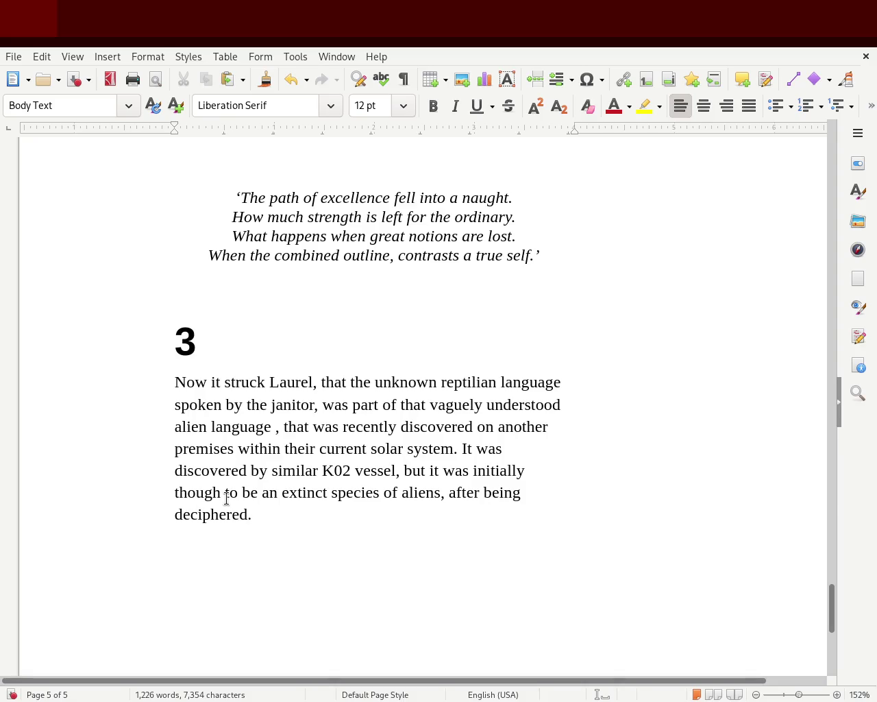
Step: Remove the stray space before the comma and replace 'on another premises' with 'on ancient artifact,'
key("Left")
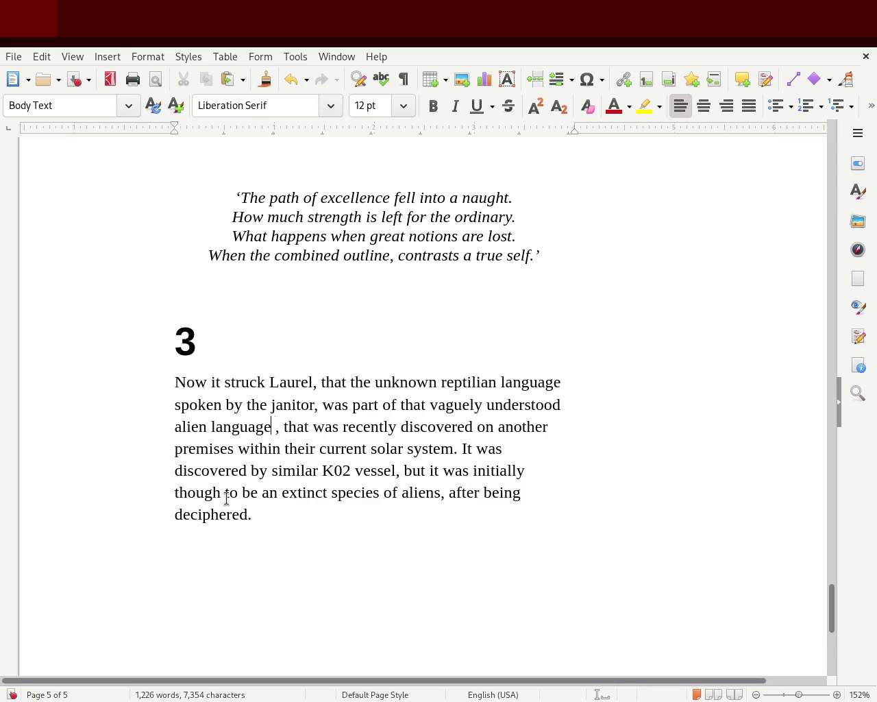
key("Delete")
key("Right")
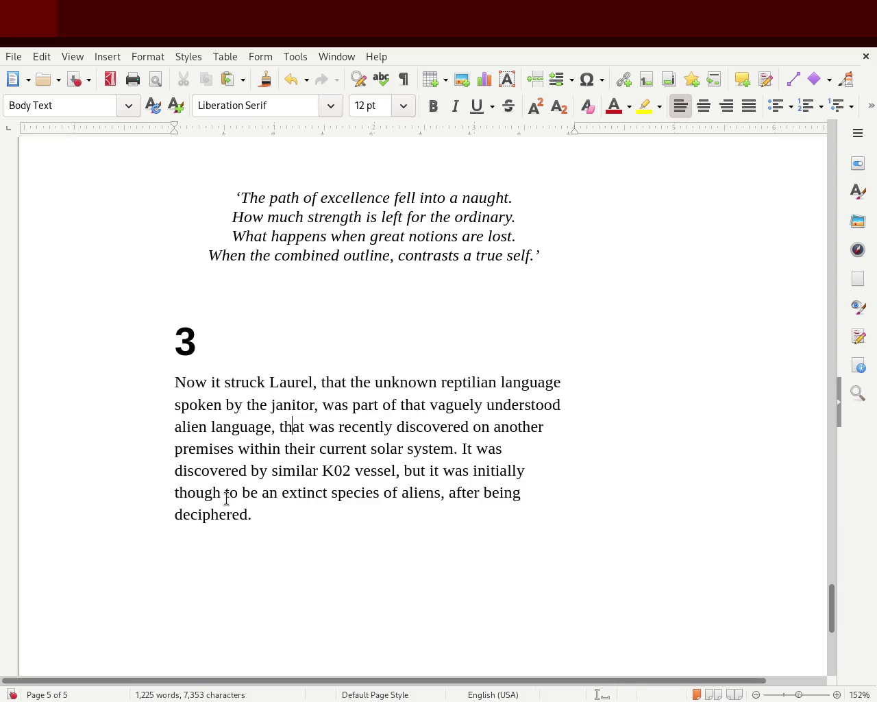
key("Right")
key("Right")
key("Right")
type("on")
type(" ancient artifact")
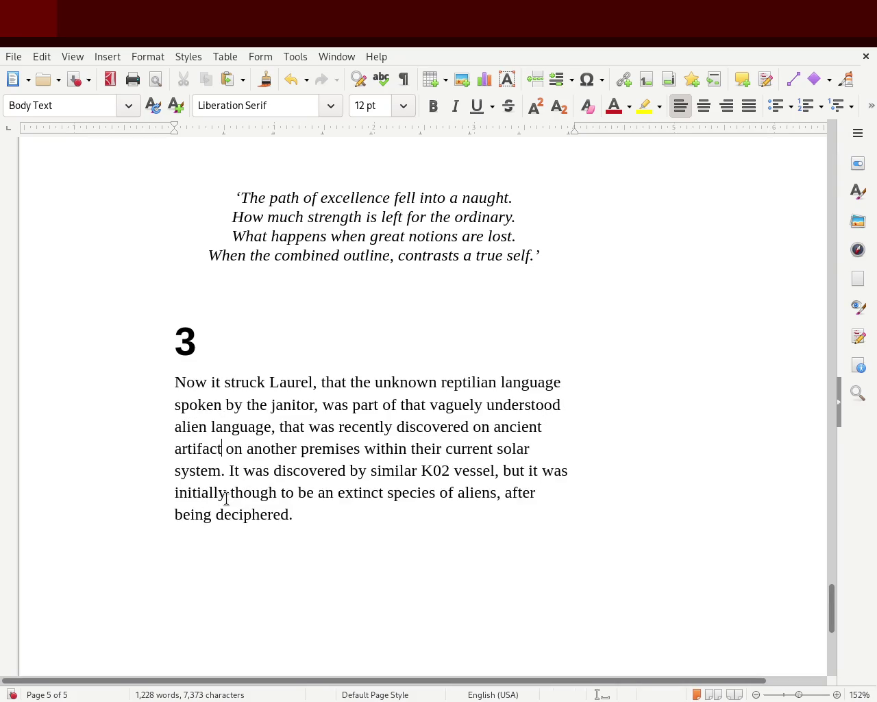
key("Delete")
key("Delete")
key("Delete")
key("Delete")
key("Delete")
key("Delete")
key("Delete")
key("Delete")
key("Delete")
type(",")
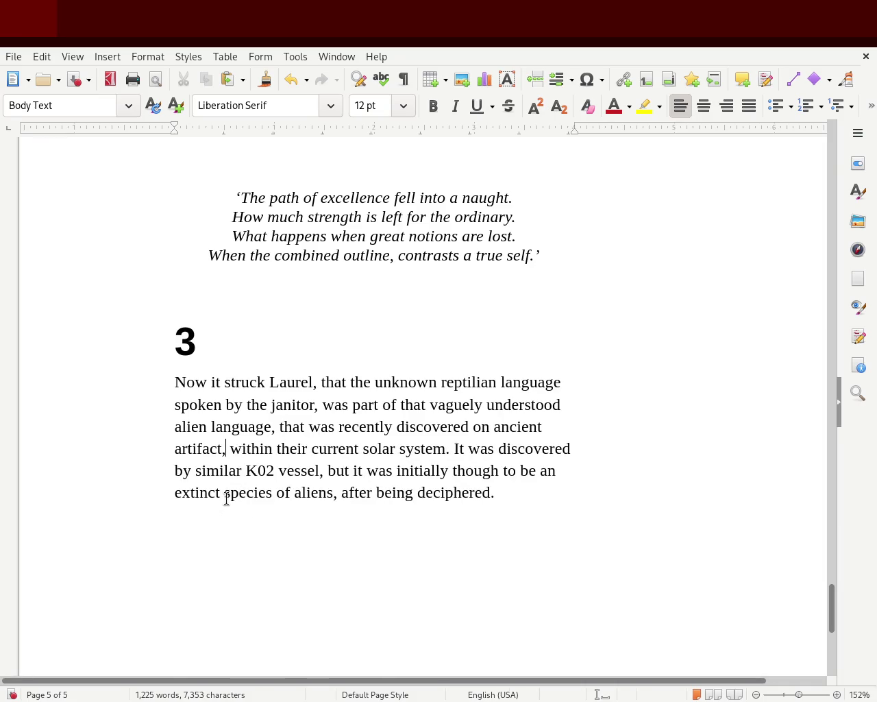
key("Right")
Step: Add 'they're visting' after 'within the current solar system'
key("BackSpace")
key("BackSpace")
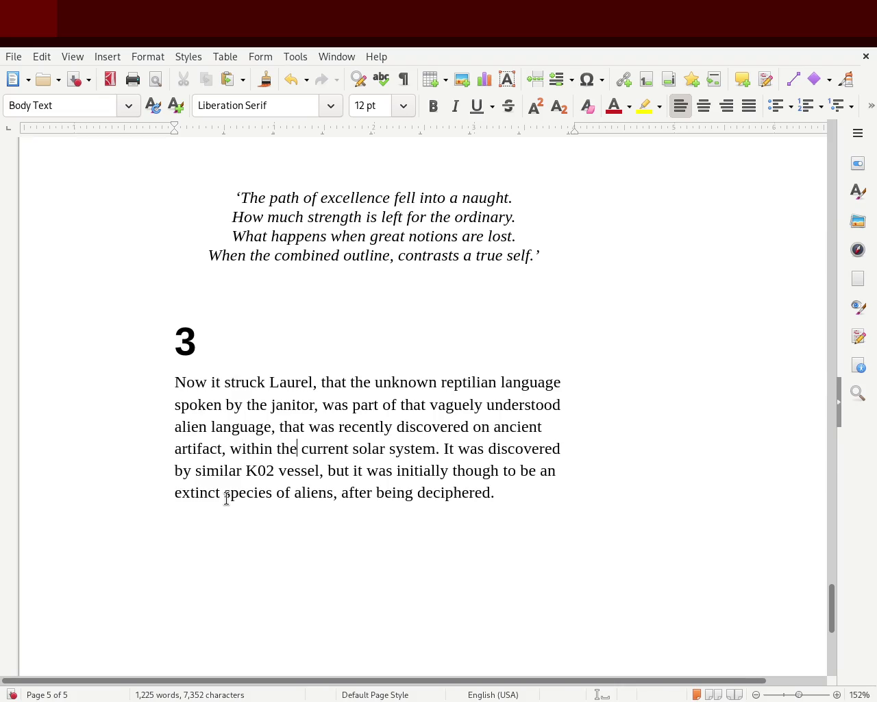
type("ir")
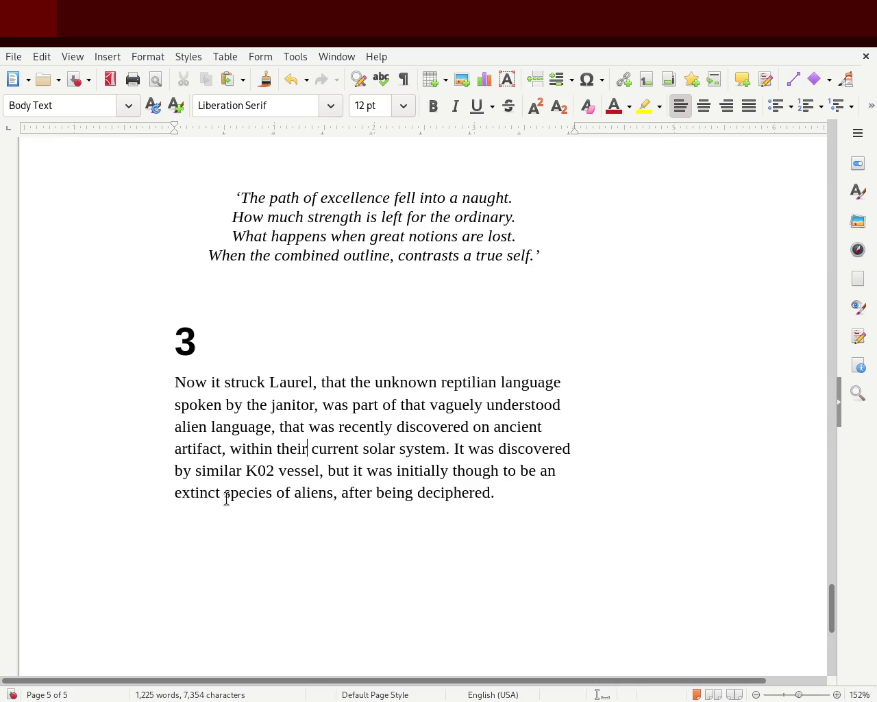
key("BackSpace")
key("BackSpace")
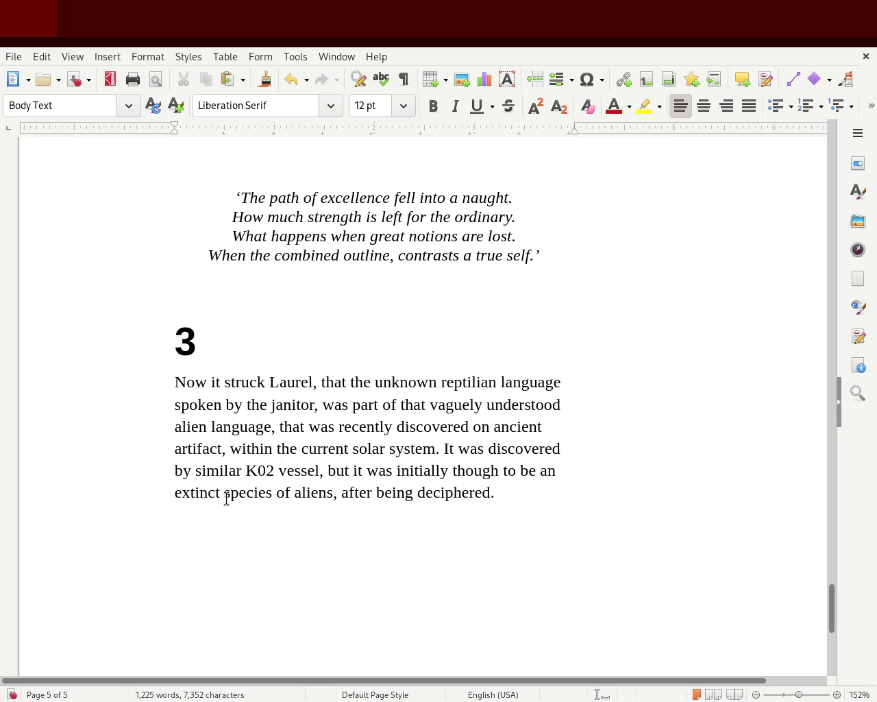
type("they're visting")
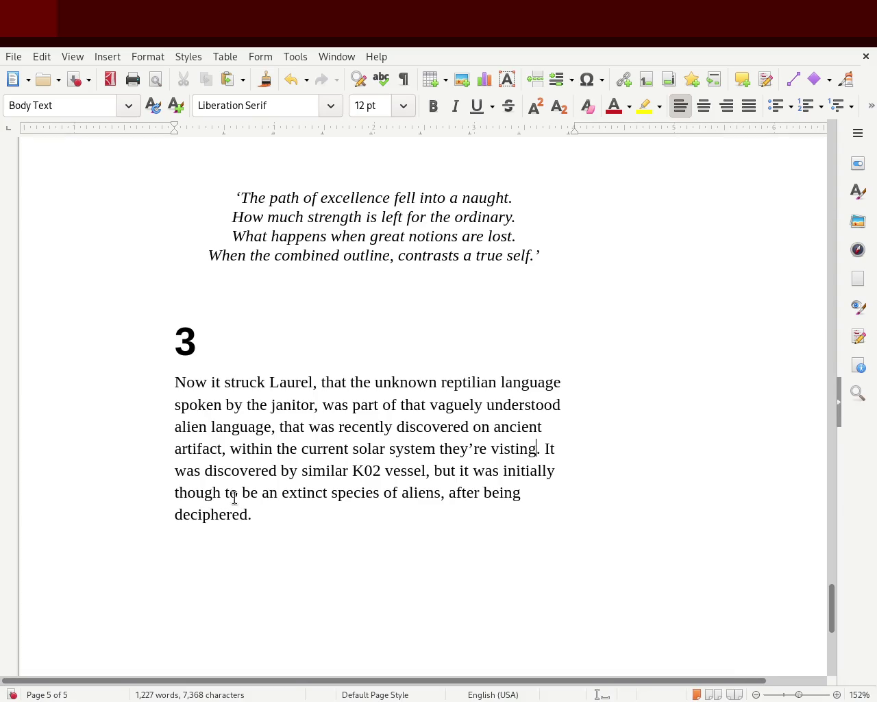
double_click(426, 426)
Step: Replace 'recently d' with 'barely disciphered', fixing 'bareley' to 'barely'
type("d")
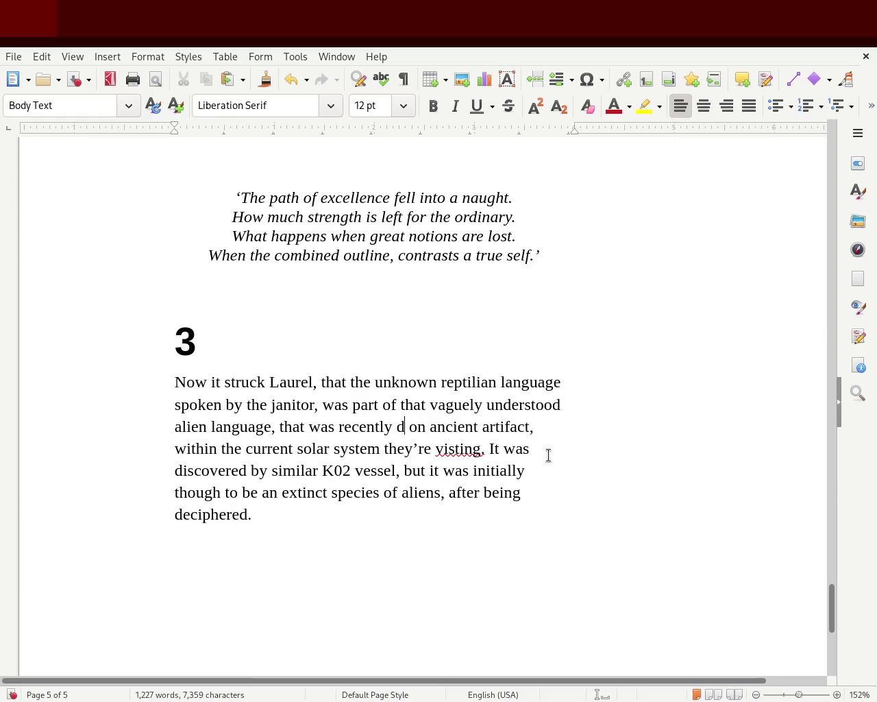
type("i")
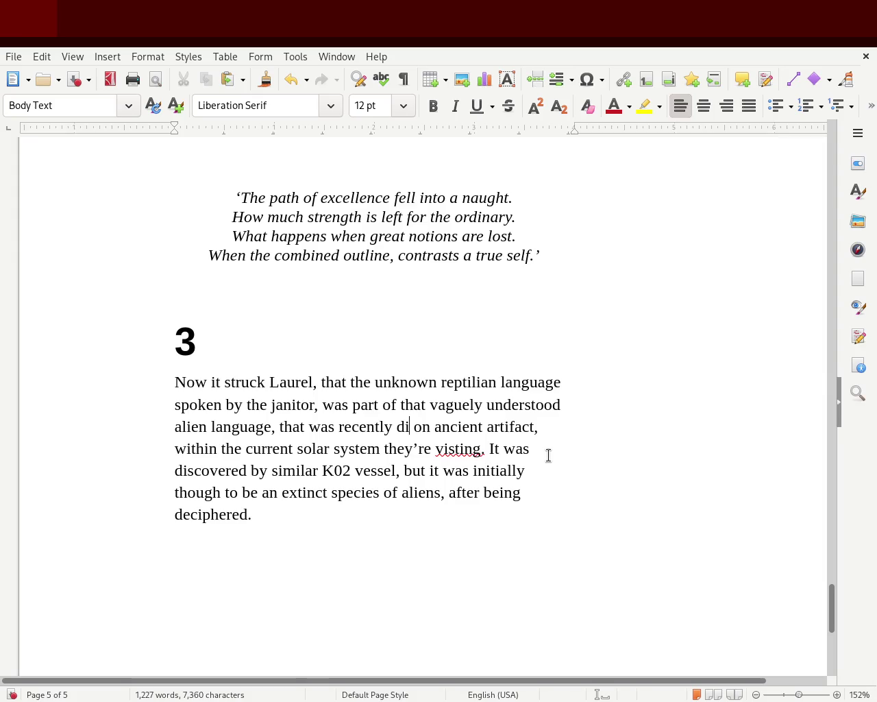
key("BackSpace")
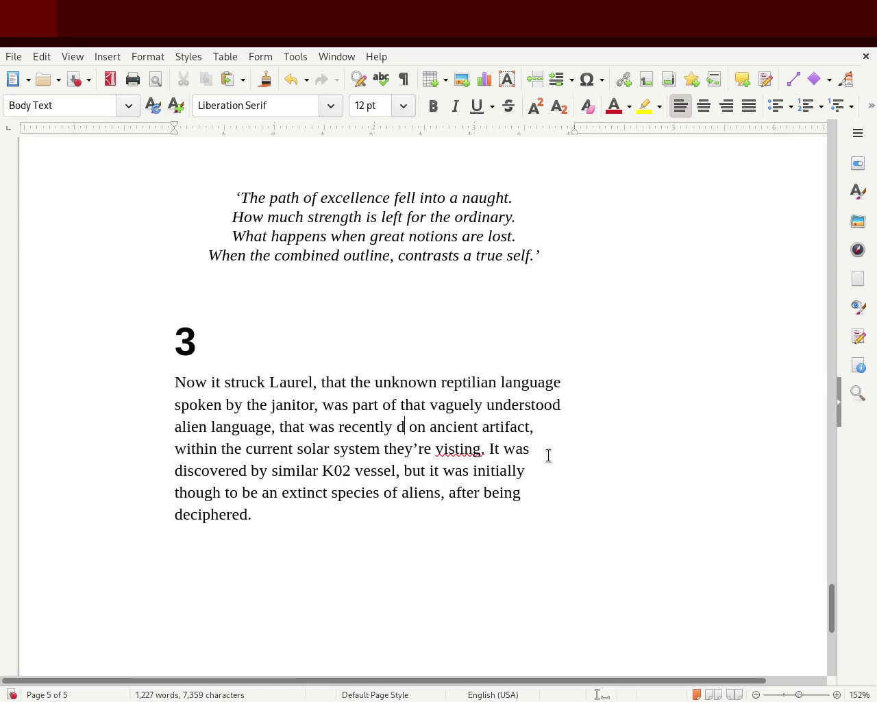
key("BackSpace")
key("BackSpace")
key("BackSpace")
key("BackSpace")
type("bareley")
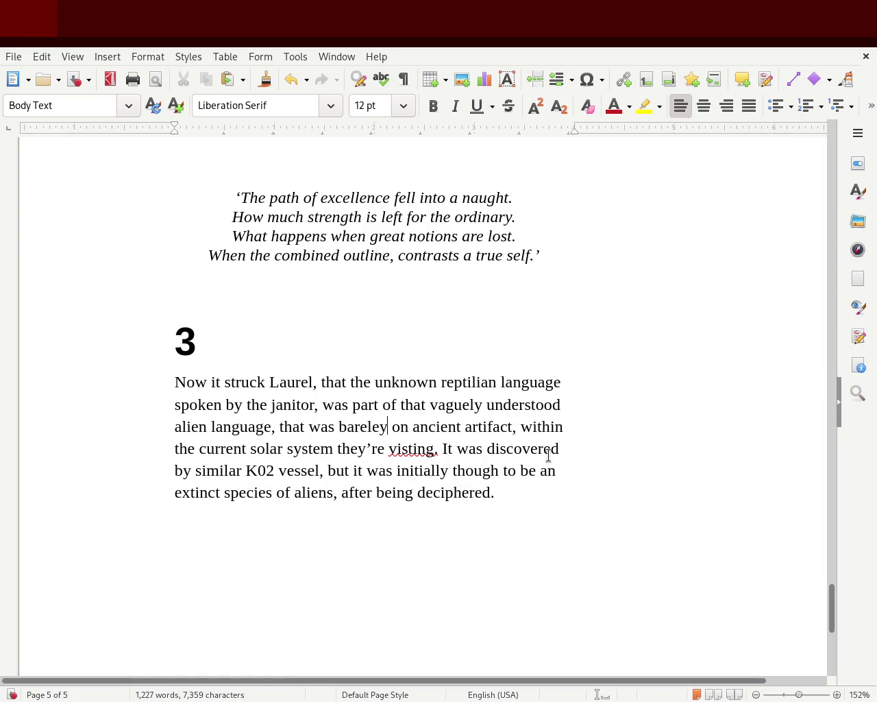
type(" disciphered")
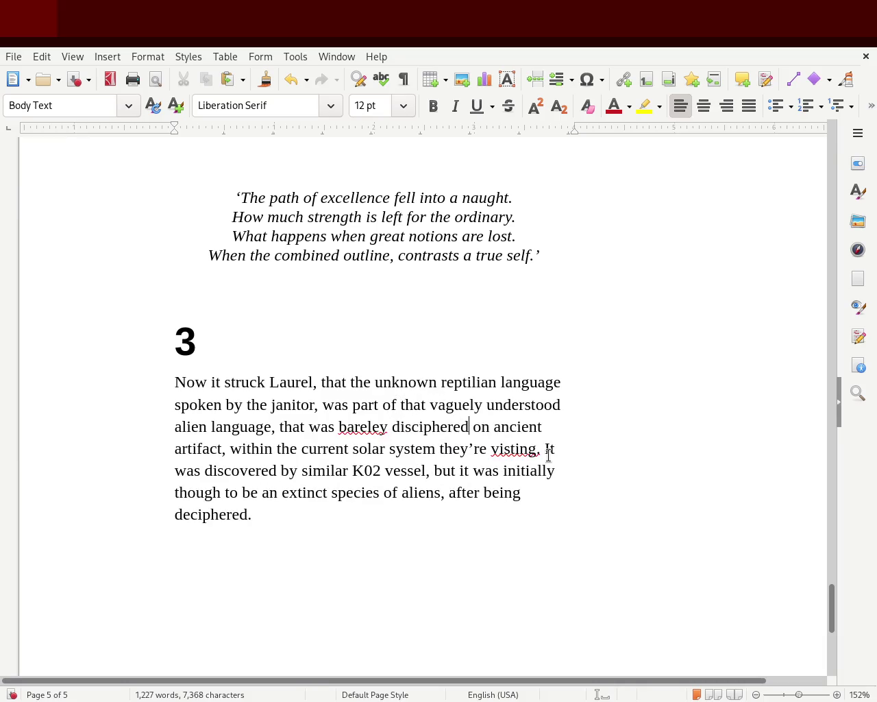
double_click(376, 429)
left_click(372, 428)
double_click(353, 428)
type("barely")
Step: Undo the accidental word split and correct 'disciphered' to 'deciphered'
double_click(426, 423)
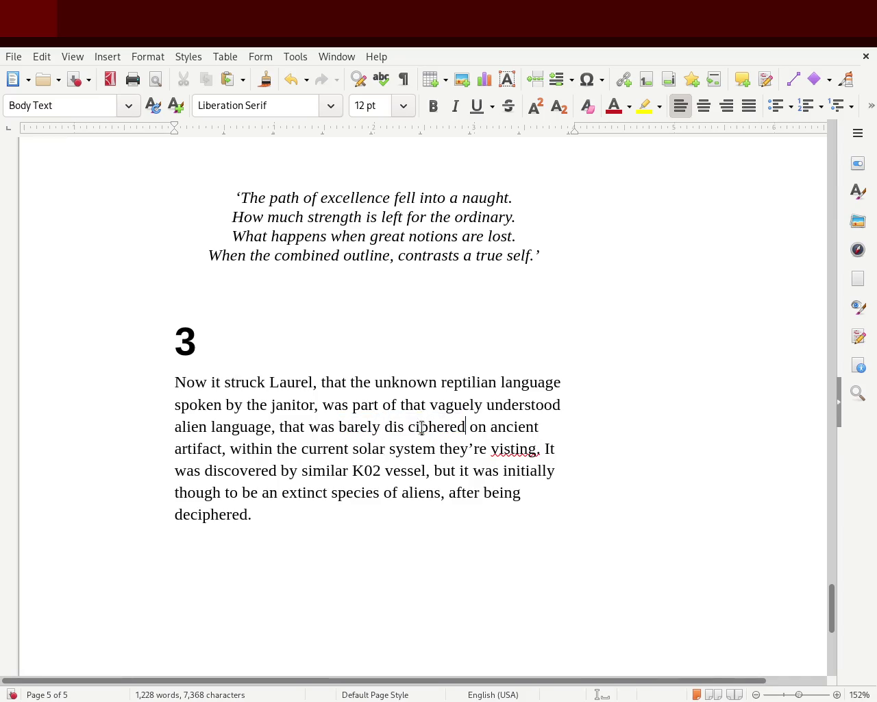
double_click(421, 430)
key("ctrl+z")
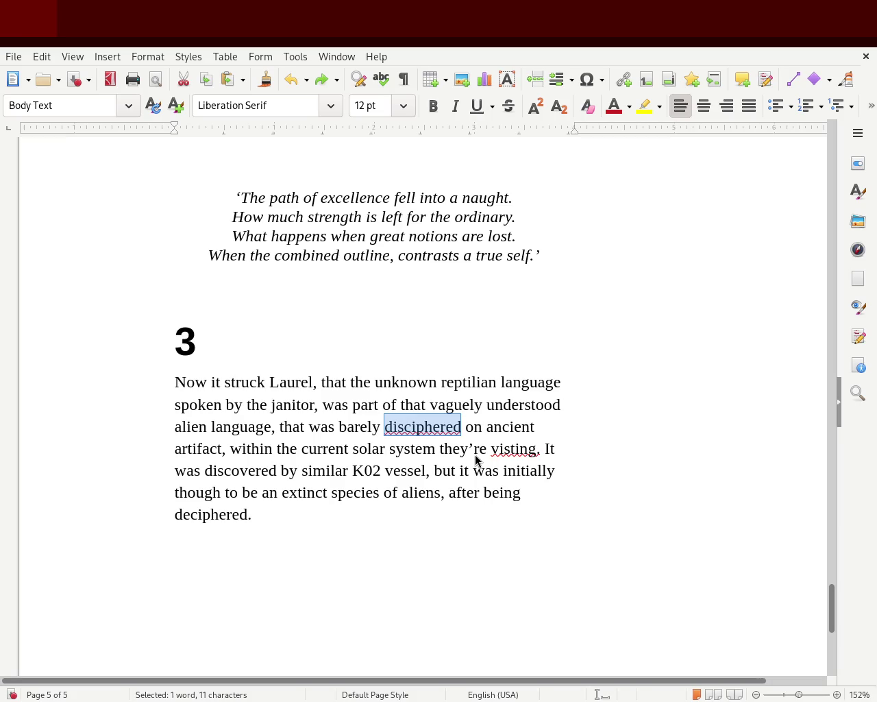
key("ctrl+y")
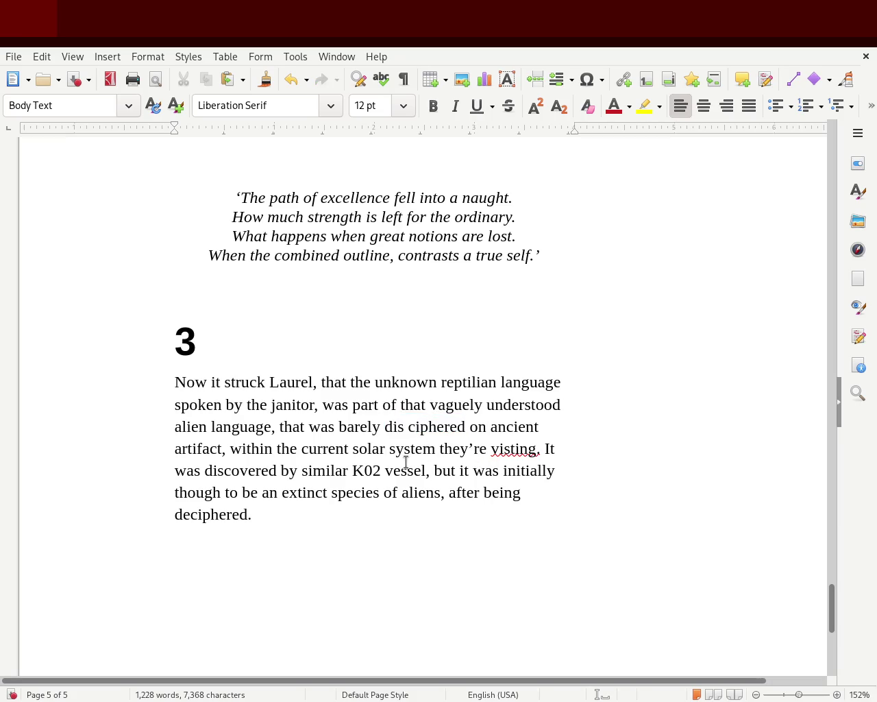
key("ctrl+z")
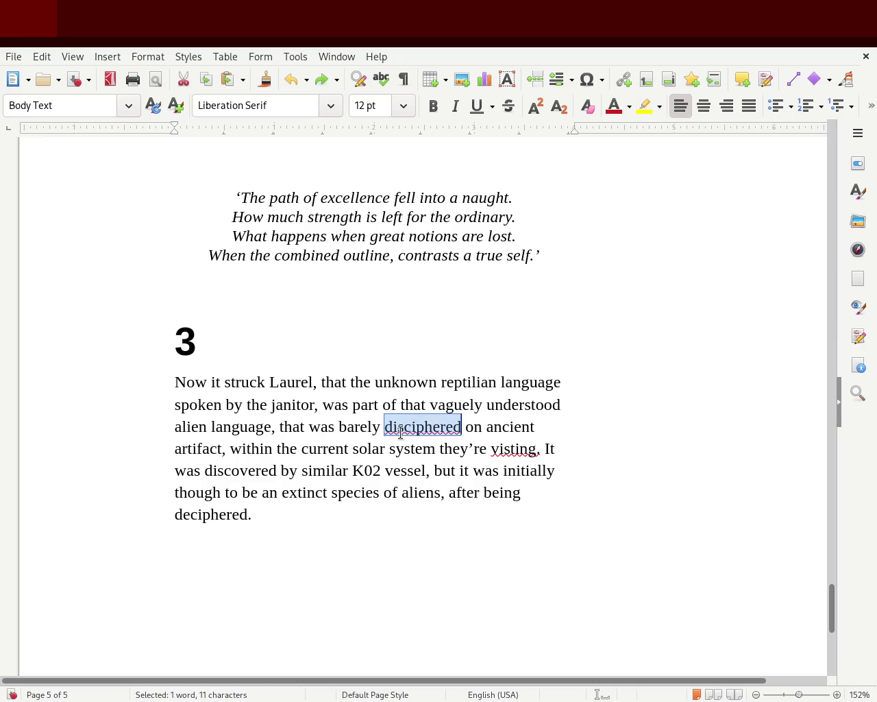
left_click(404, 427)
key("Left")
key("BackSpace")
type("e")
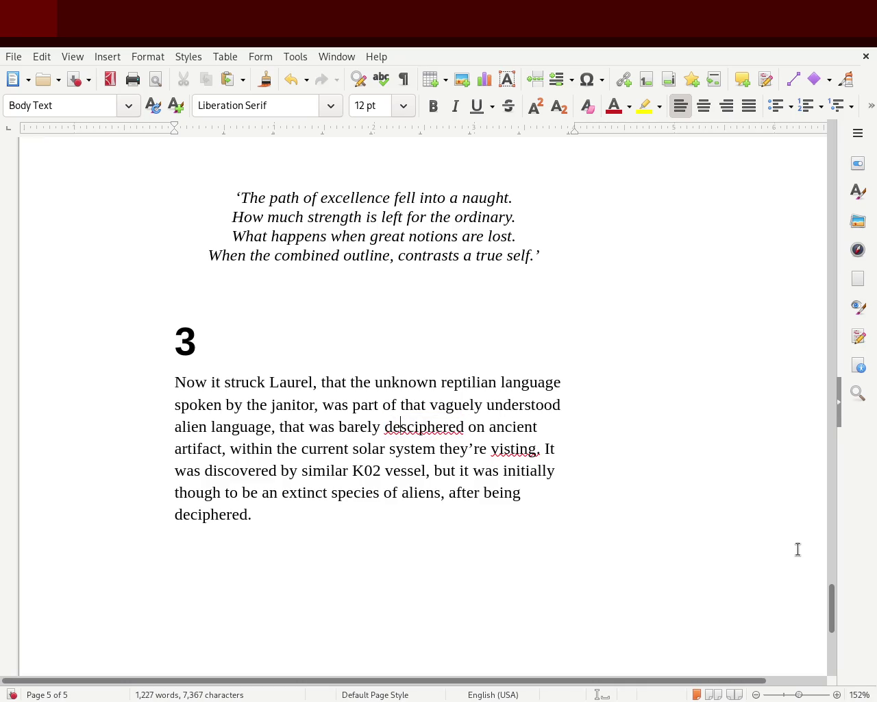
double_click(409, 428)
type("deciphered")
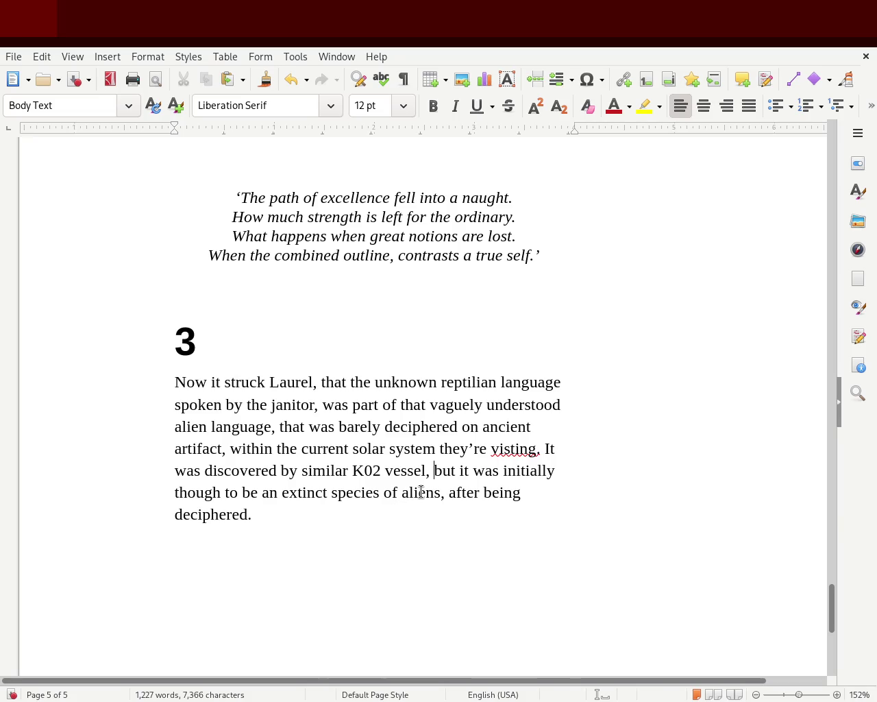
Step: Add 'a' before 'ancient', ', that' after 'system', and retype 'visting' as 'vistting'
left_click(480, 426)
type("a")
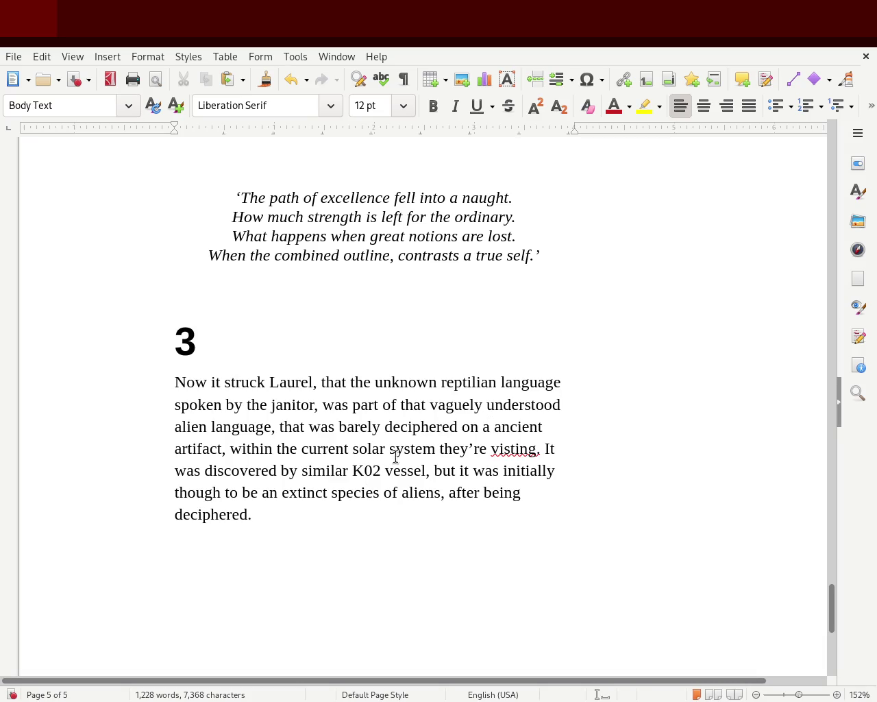
left_click(436, 450)
type(", that")
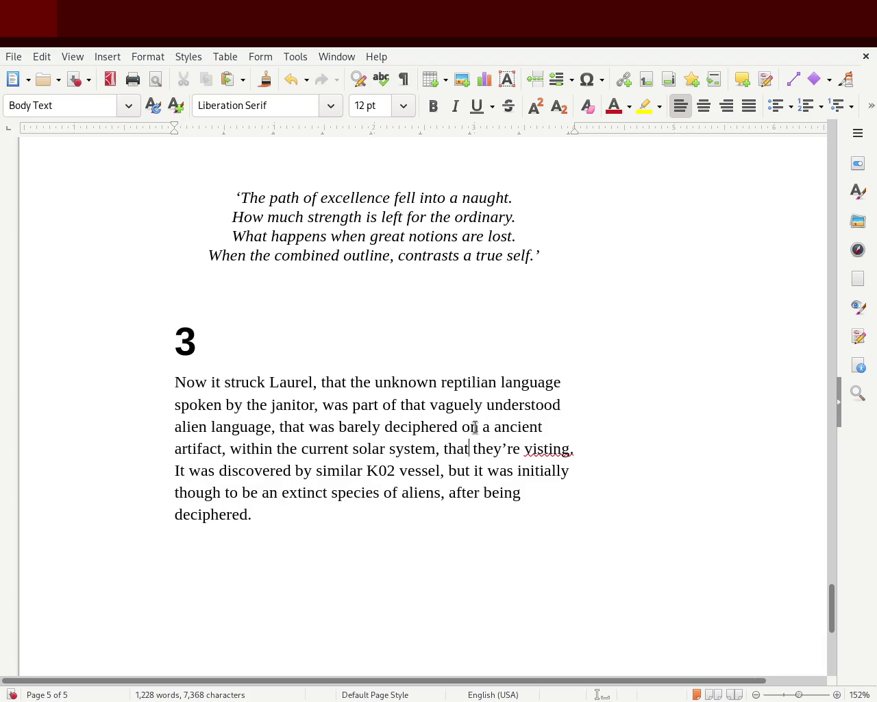
double_click(548, 449)
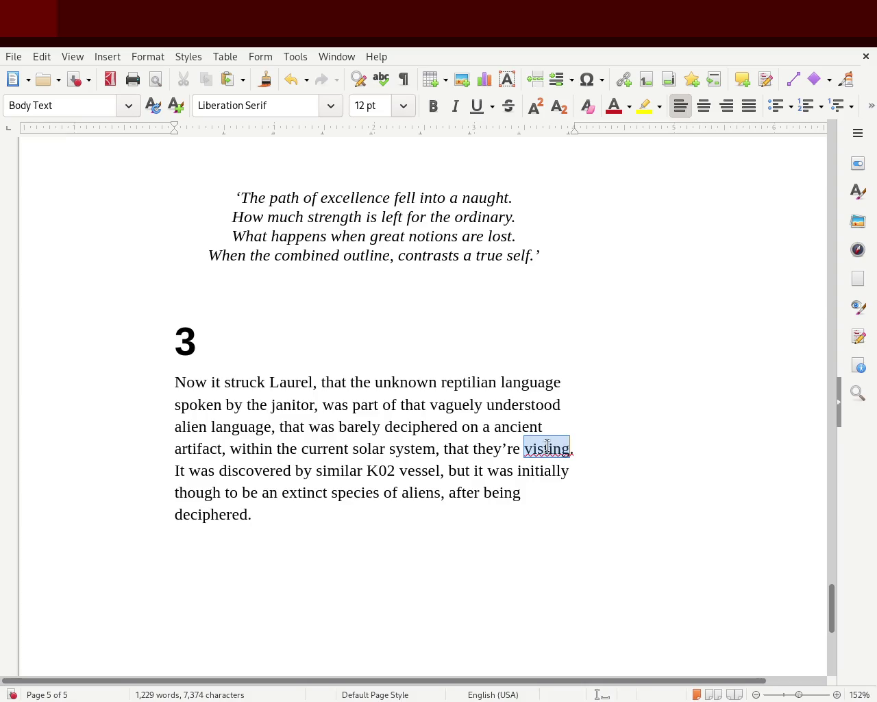
type("vist")
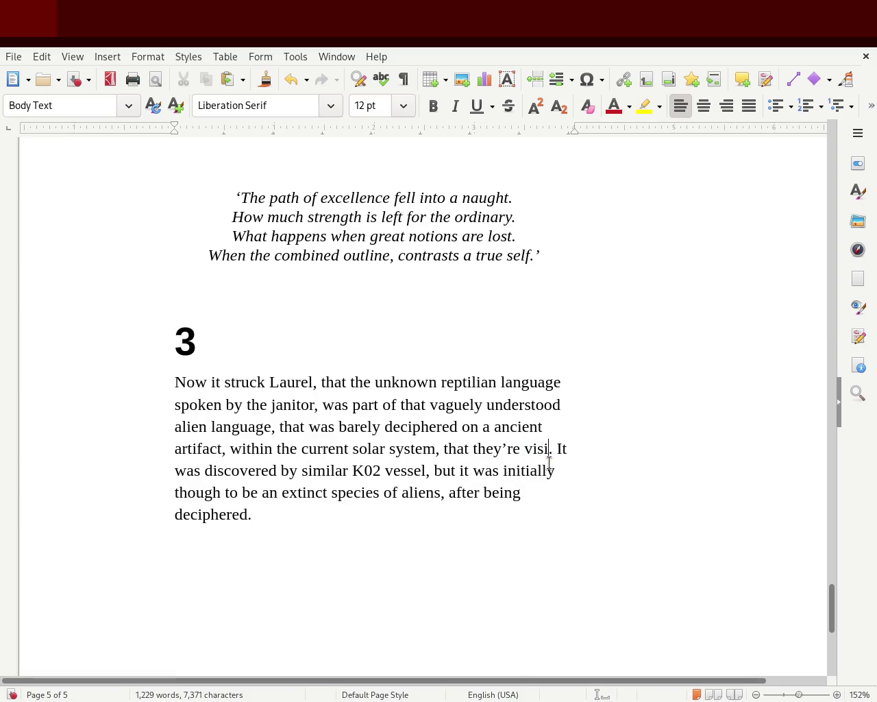
type("ting. It was discovered by similar K02 vessel, but it was")
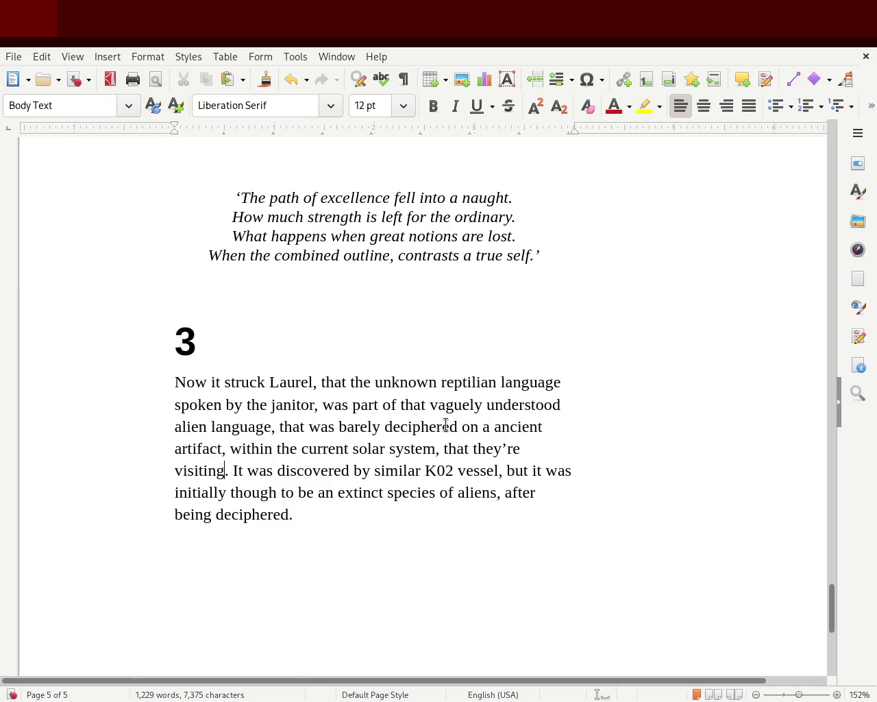
Step: Insert ', being written' after 'deciphered', fixing the typo 'writtn'
left_click(451, 426)
key("Right")
type(", being writtn")
key("Left")
key("BackSpace")
type("en")
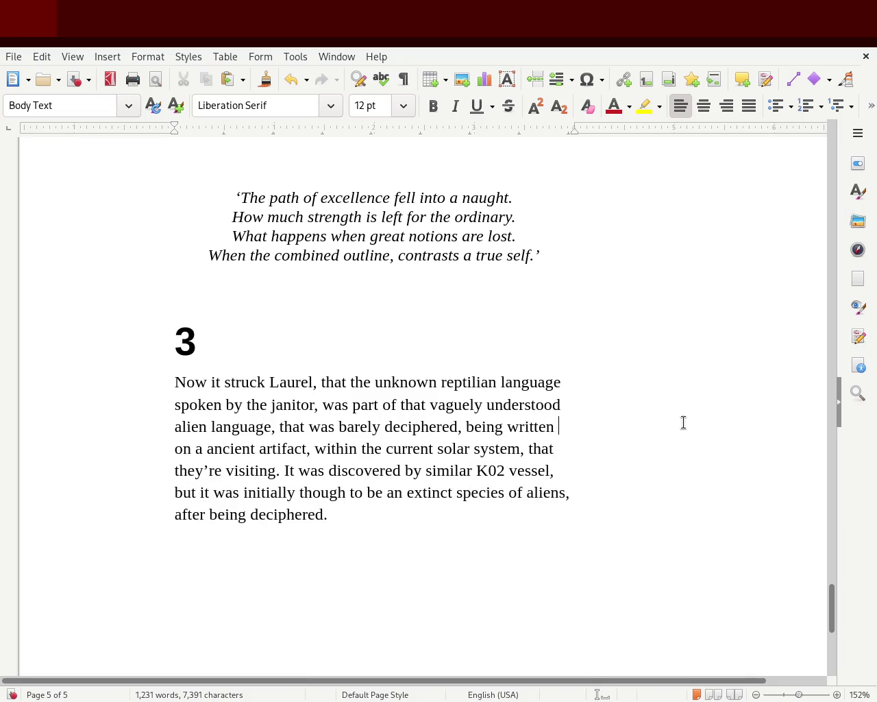
Step: Change 'a' to 'an' and replace the comma after 'artifact' with '. The item was'
left_click(213, 449)
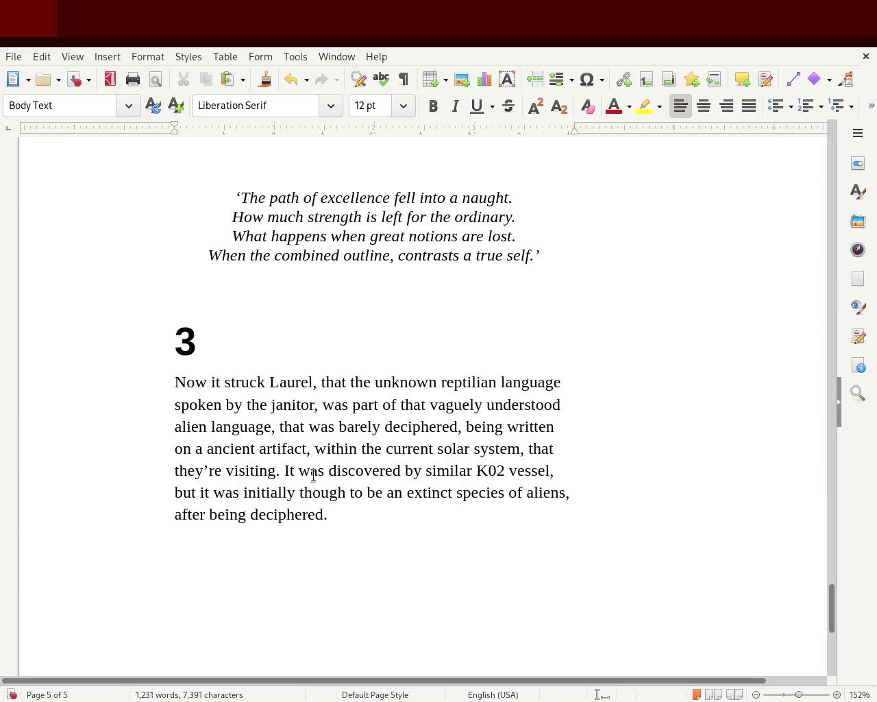
type("n")
left_click(318, 449)
key("BackSpace")
type(".")
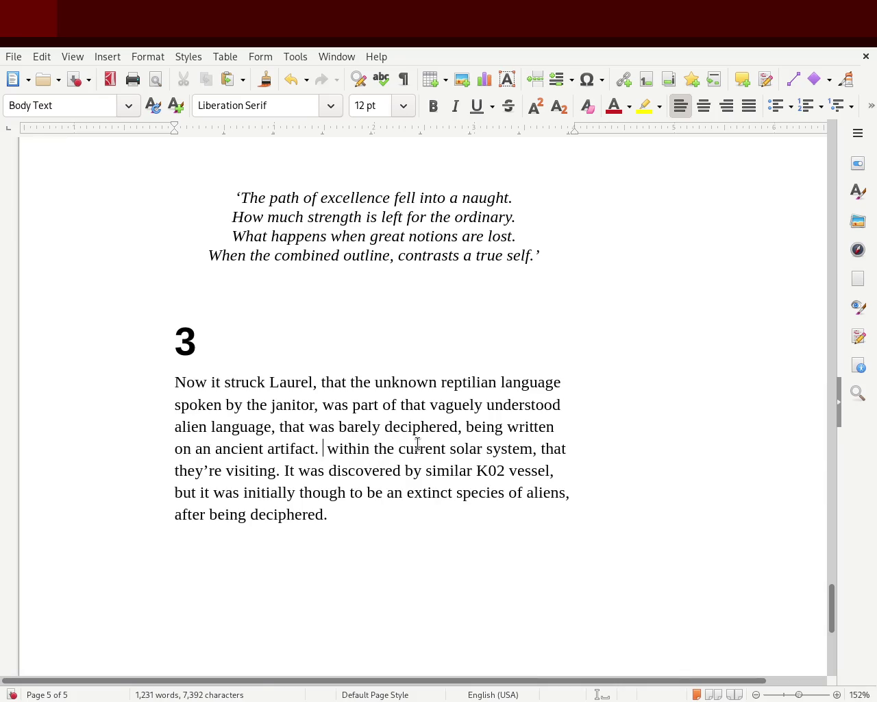
type(" The item was")
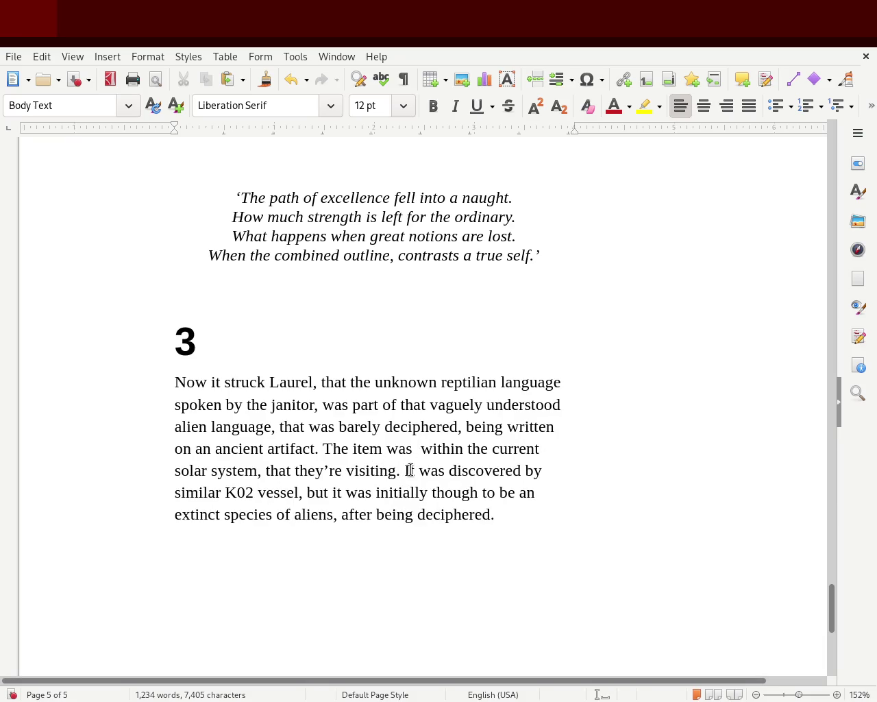
left_click_drag(405, 470, 313, 492)
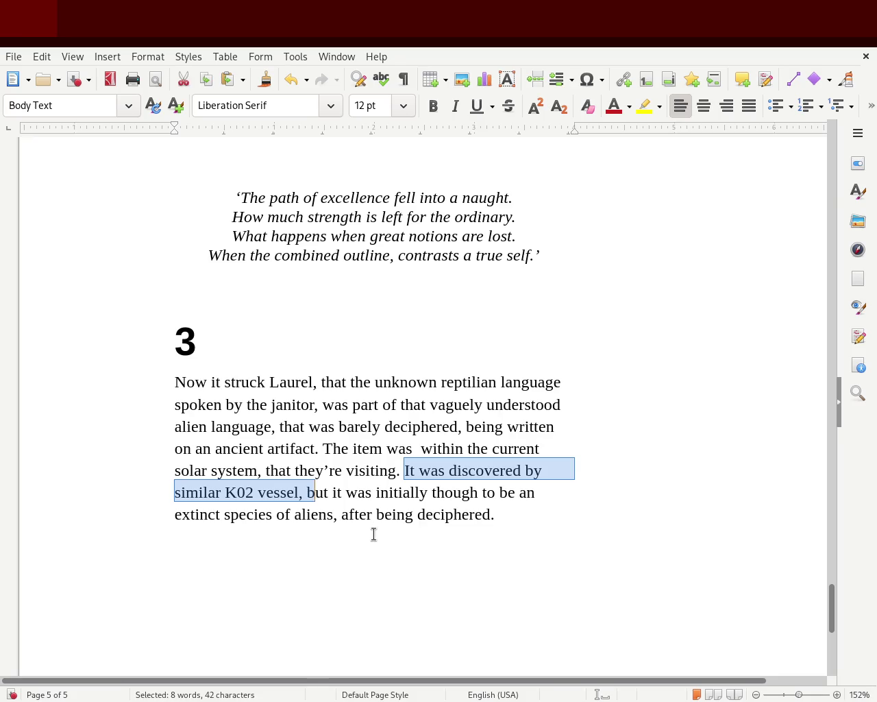
Step: Delete the trailing phrase and move 'within the current solar system' after 'vessel'
left_click_drag(334, 514, 489, 514)
key("Delete")
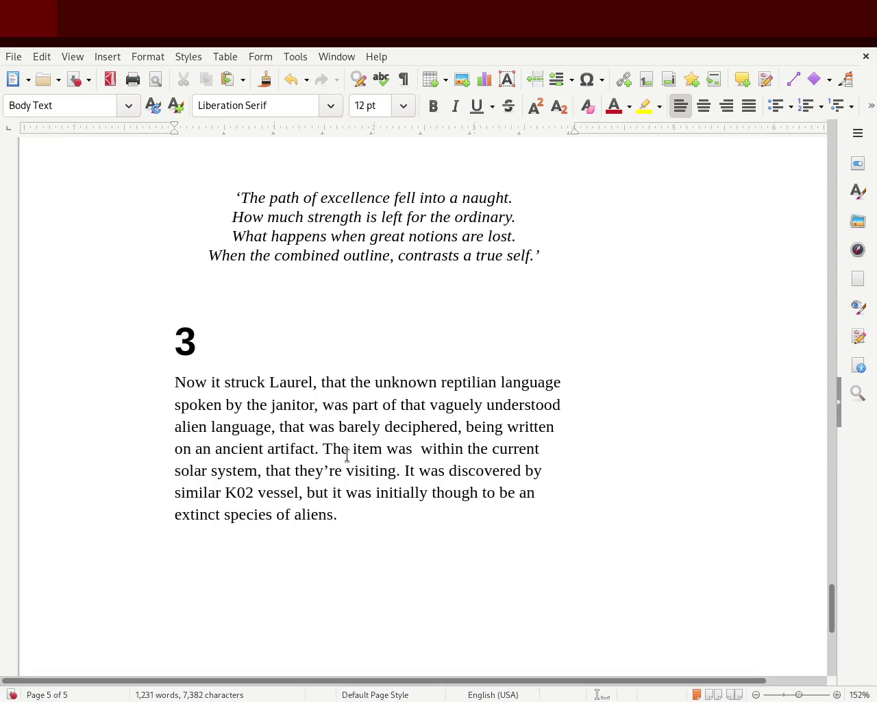
left_click_drag(415, 449, 259, 472)
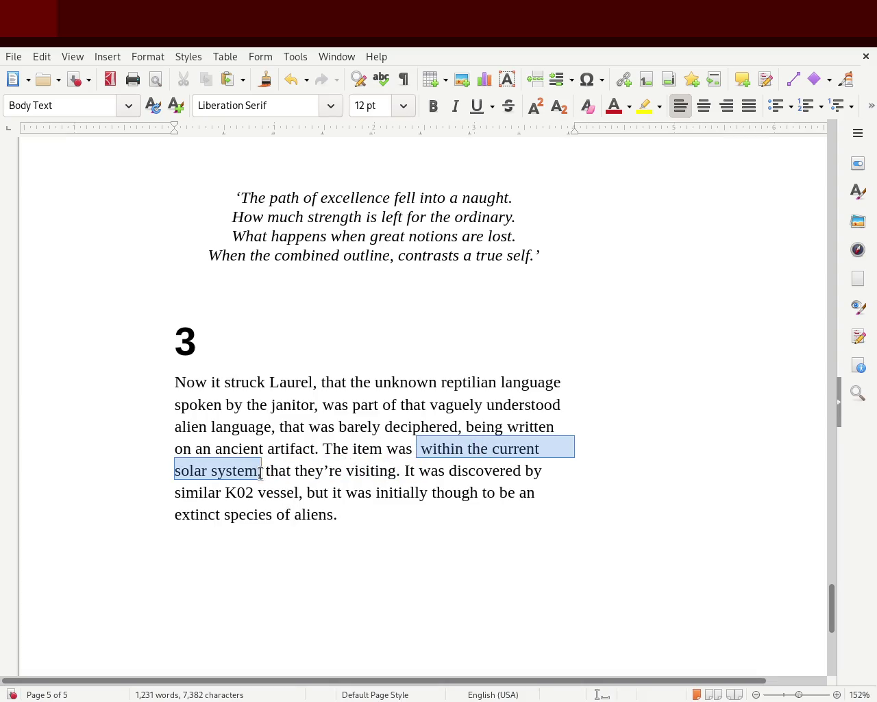
key("Delete")
left_click(426, 470)
type("within the current solar system")
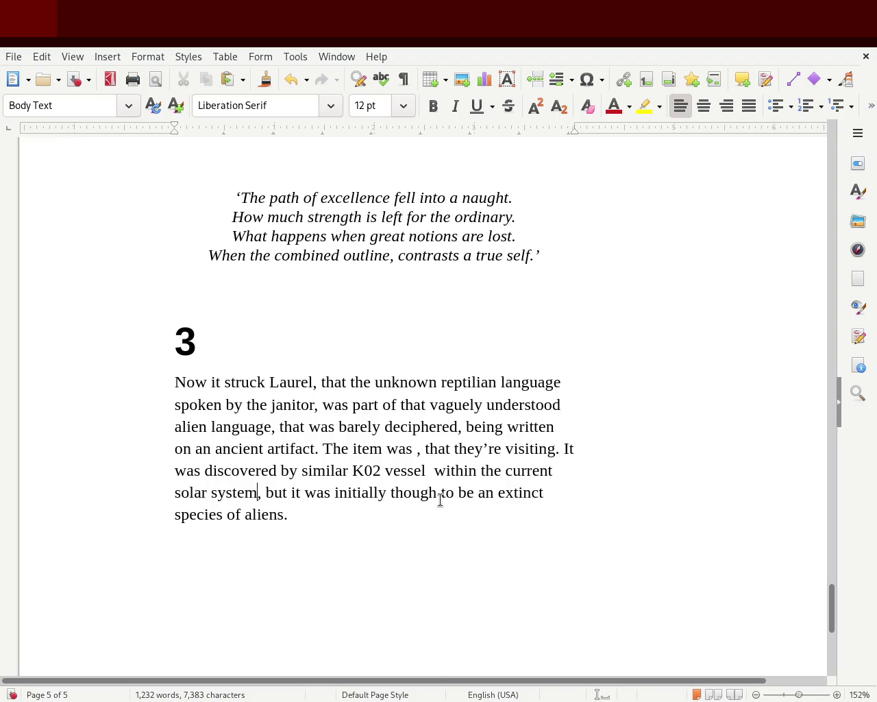
Step: Delete 'that they're visiting', change 'The item was' to 'It was', fix 'vessel', and save
left_click_drag(437, 448, 559, 449)
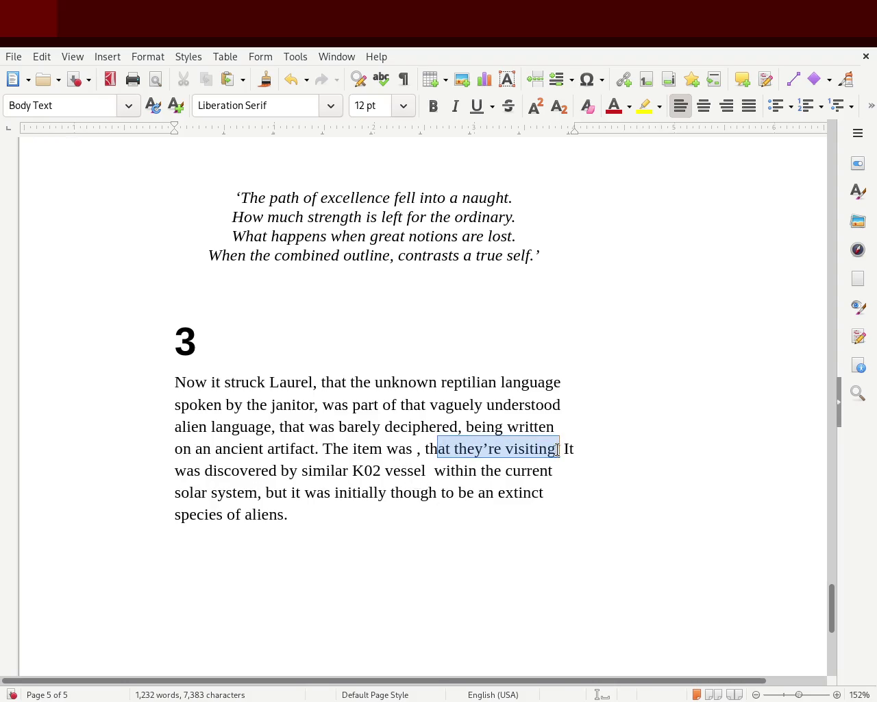
key("BackSpace")
key("BackSpace")
key("BackSpace")
key("BackSpace")
left_click_drag(462, 448, 323, 449)
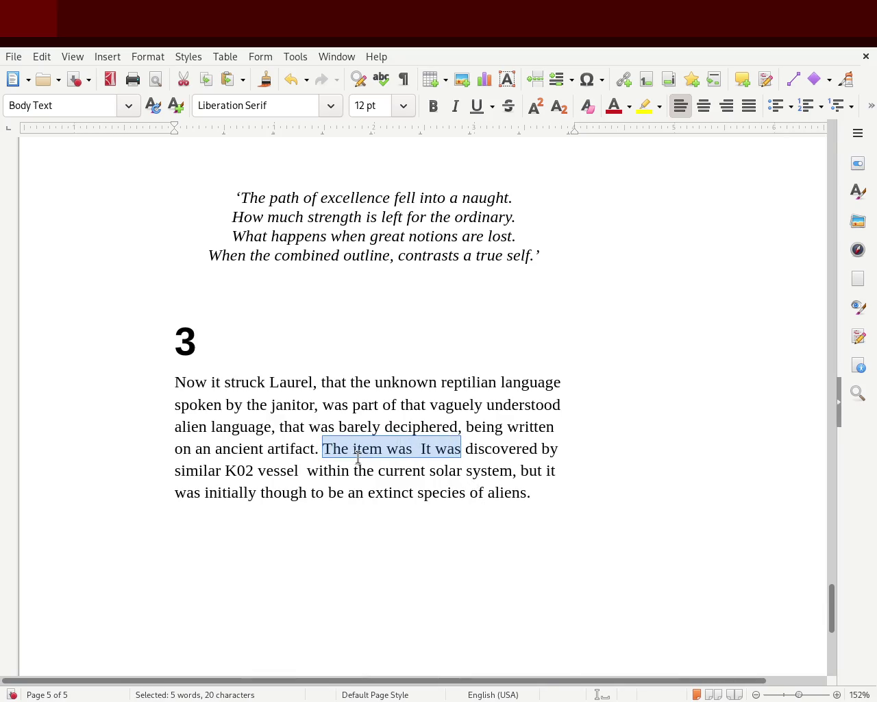
type("It was")
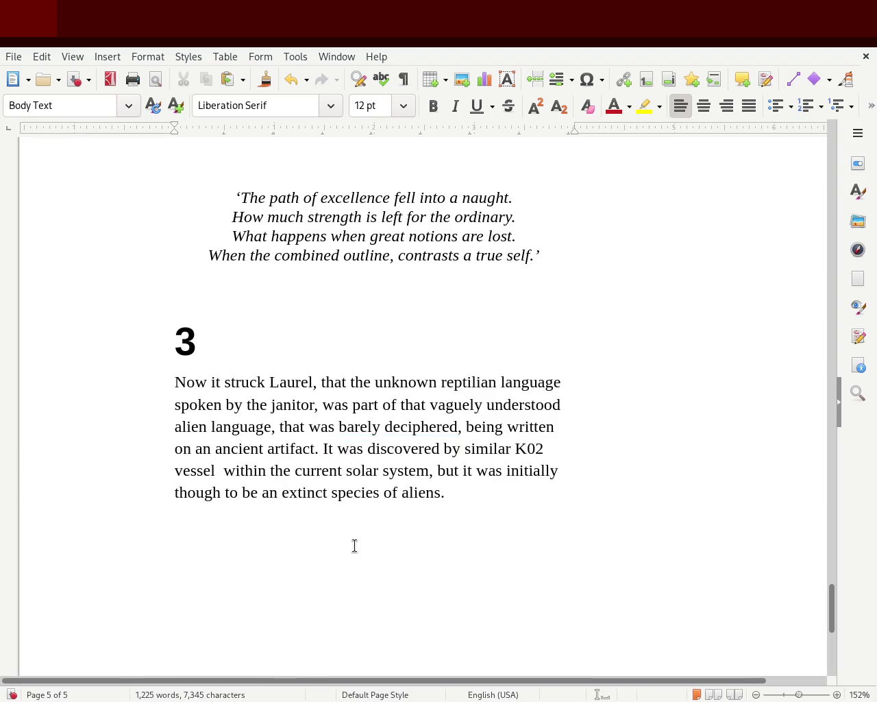
left_click(205, 469)
key("Delete")
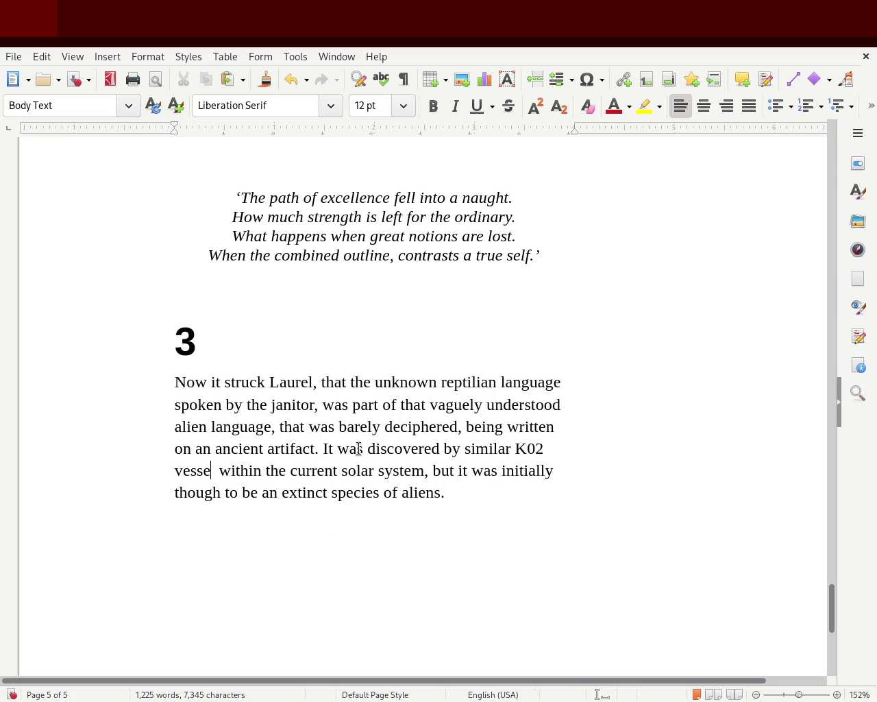
type("l")
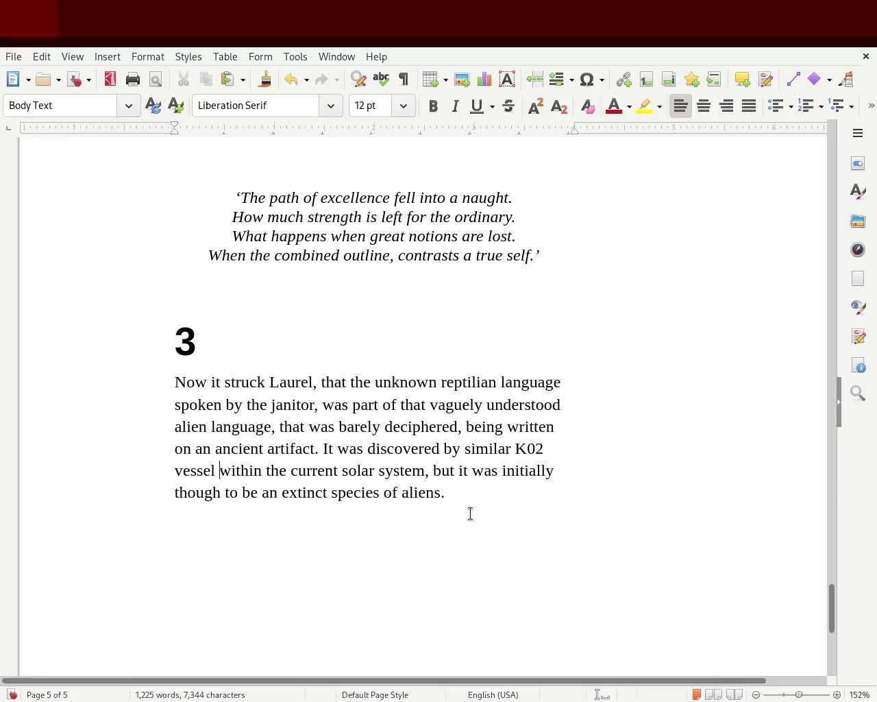
left_click(477, 490)
key("ctrl+s")
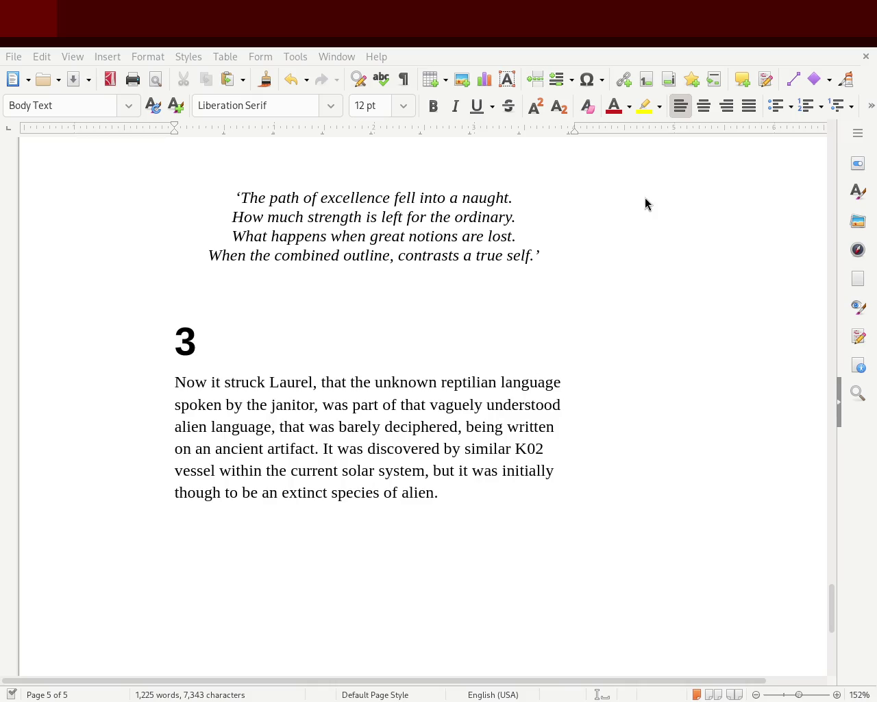
double_click(319, 427)
type("got")
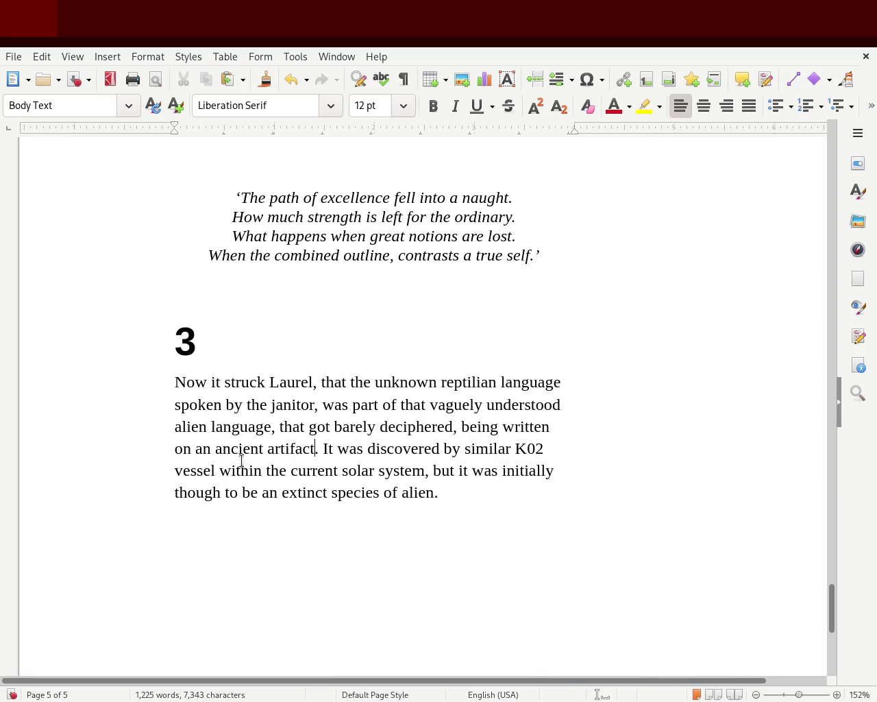
double_click(286, 449)
type("monemuen")
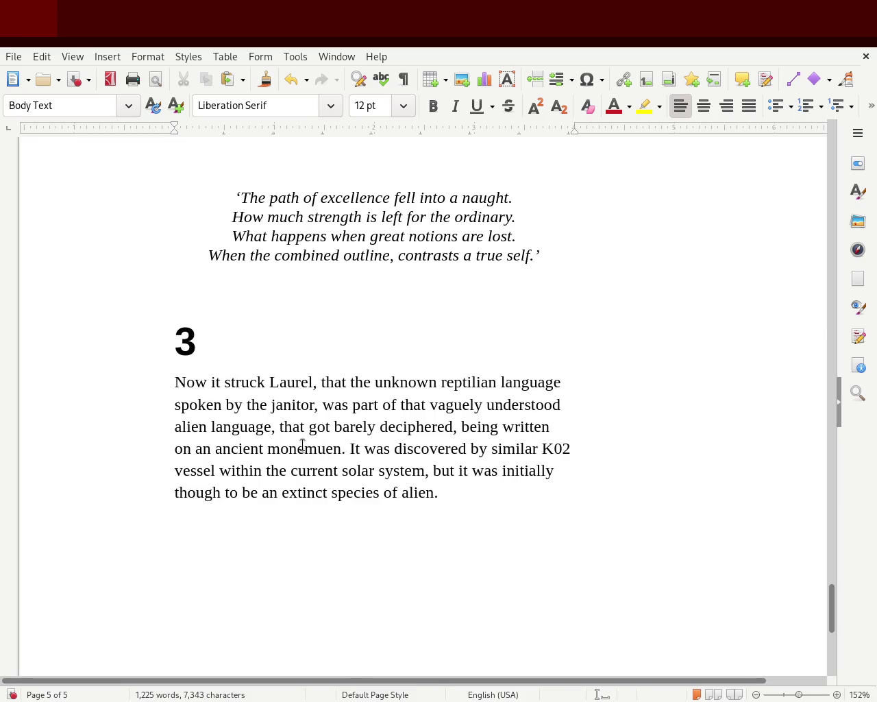
left_click(210, 448)
type("appearant")
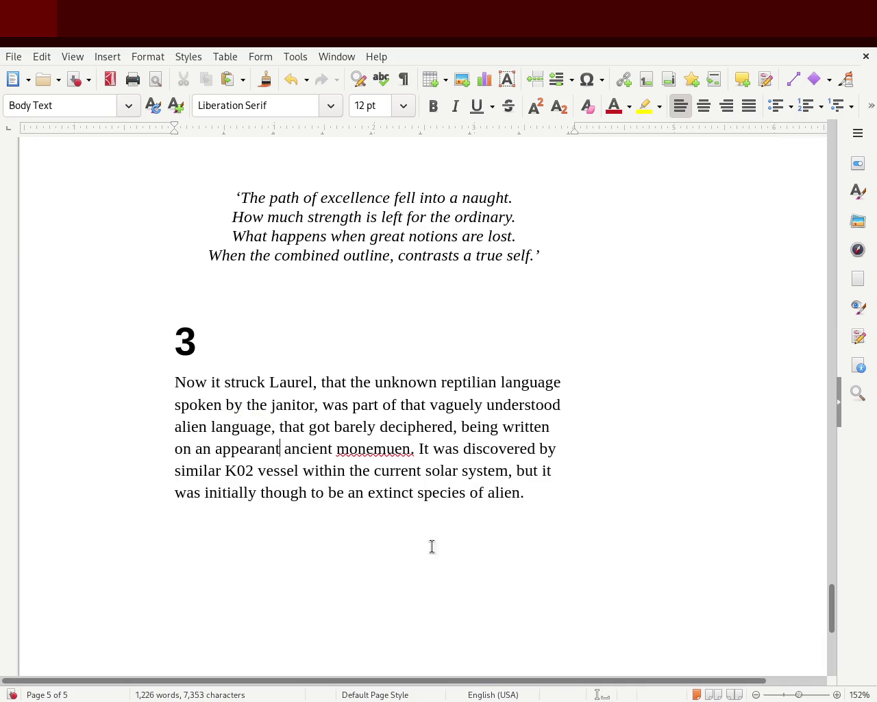
double_click(351, 451)
type("monument")
left_click(353, 470)
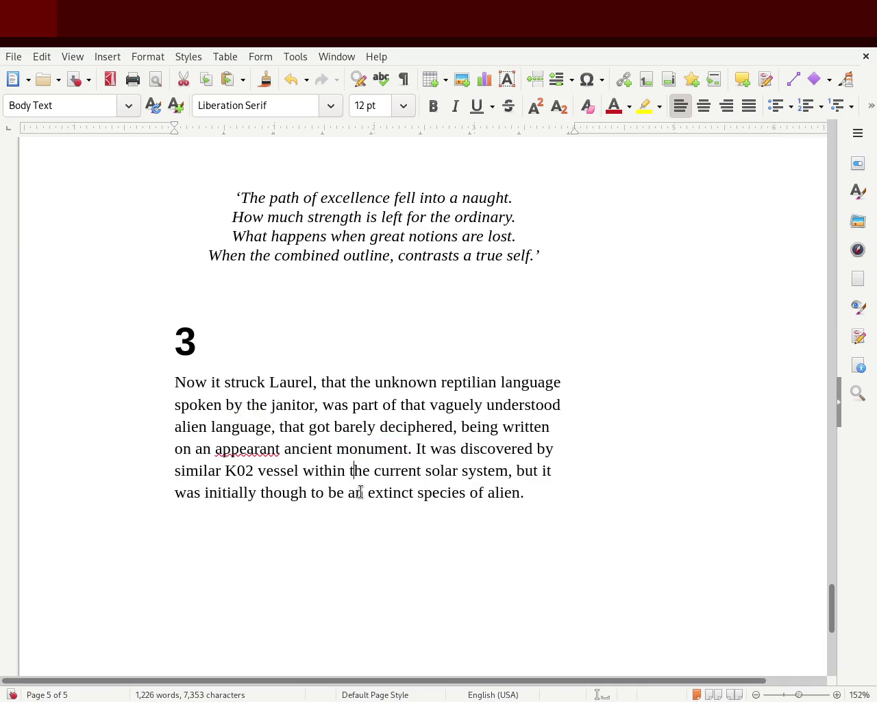
double_click(249, 449)
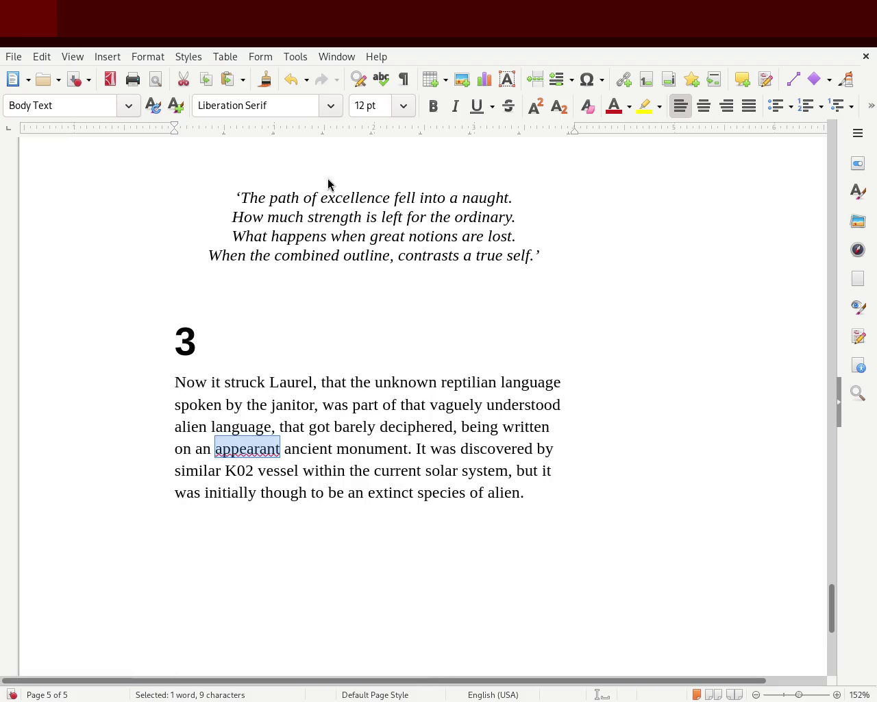
left_click(260, 450)
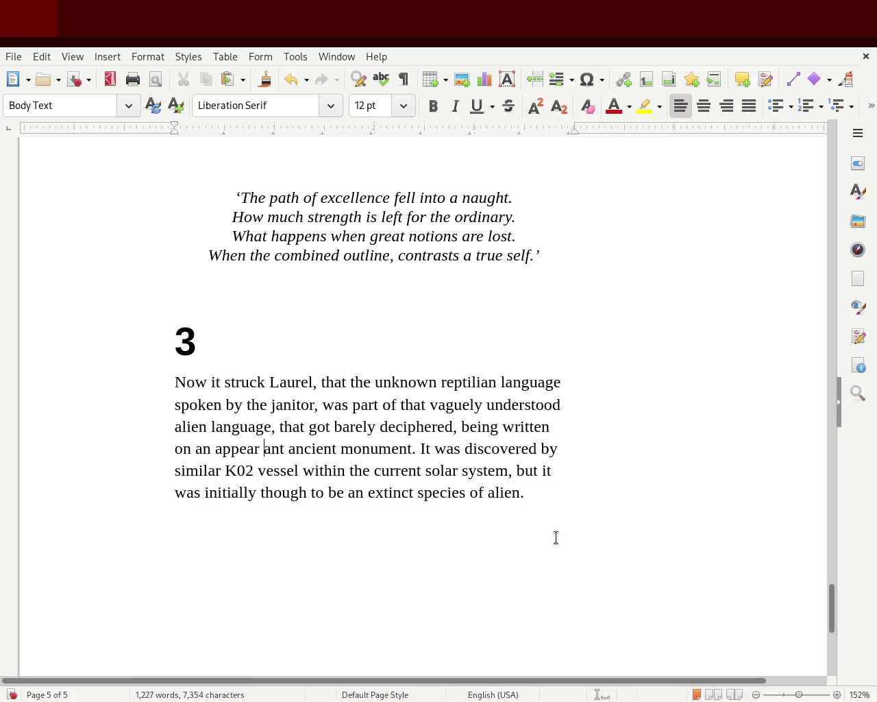
key("BackSpace")
key("Right")
key("Right")
key("Right")
type("ly")
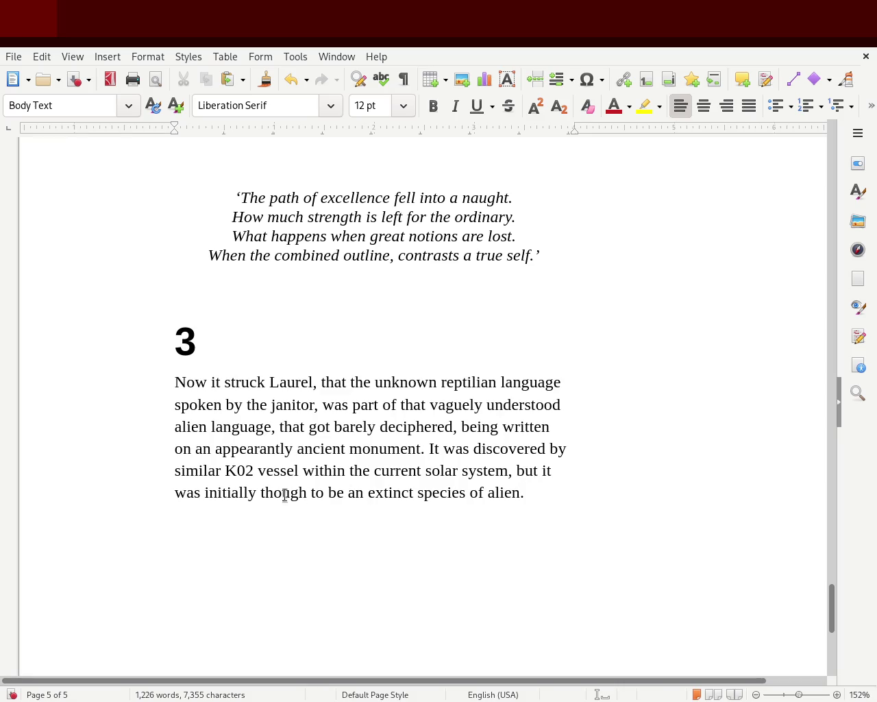
left_click_drag(420, 492, 567, 491)
left_click(568, 491)
mouse_move(337, 407)
left_mouse_down()
mouse_move(299, 427)
mouse_move(219, 446)
mouse_move(270, 432)
mouse_move(221, 428)
left_mouse_up()
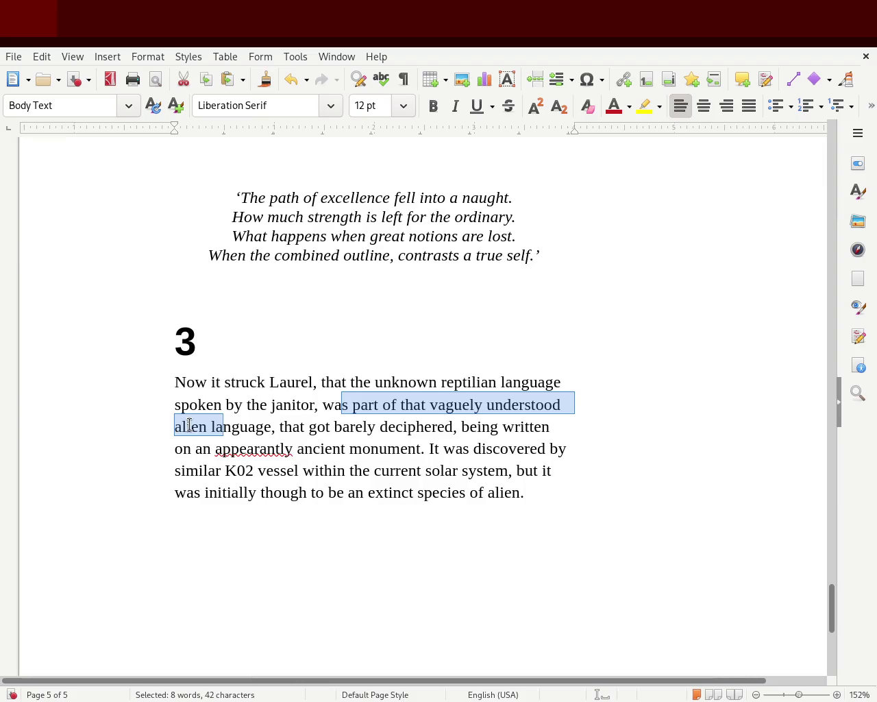
Step: Replace 'that got barely deciphered' with 'being undecipherable', correcting the misspelling
double_click(179, 428)
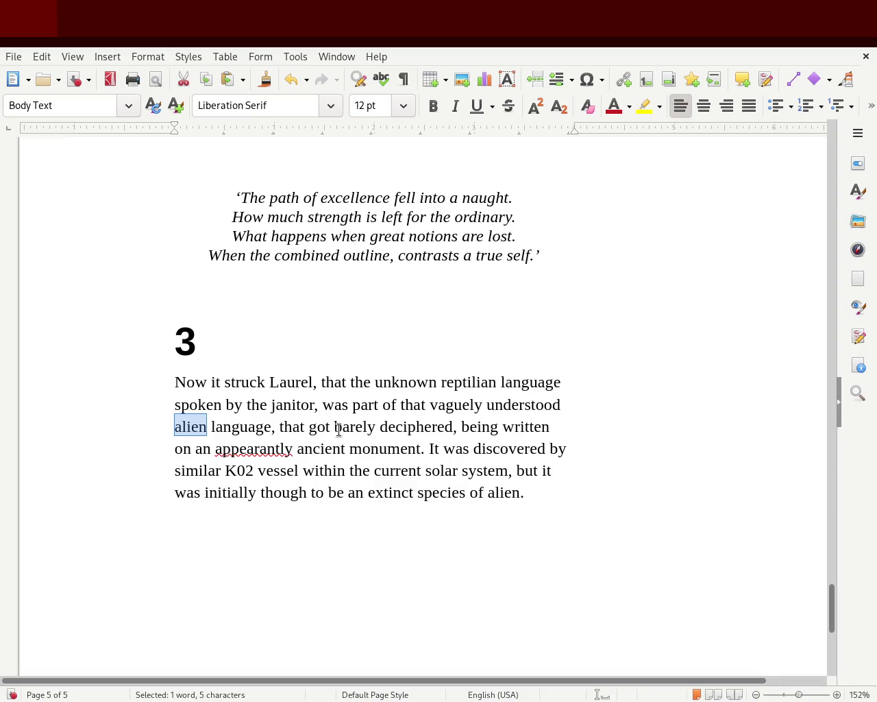
double_click(373, 425)
left_click_drag(328, 425, 282, 425)
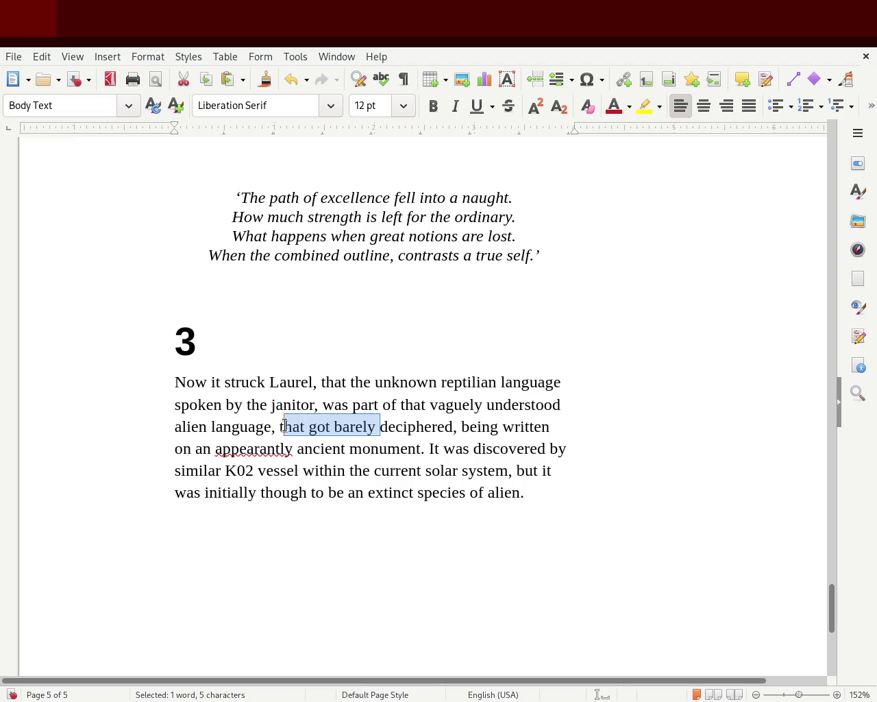
type("being ")
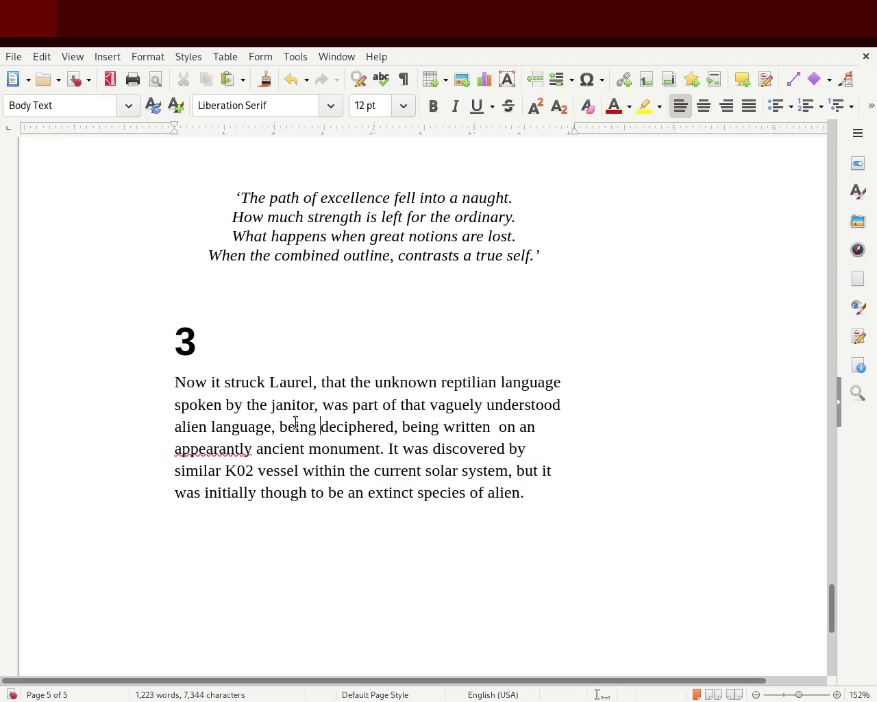
type("un")
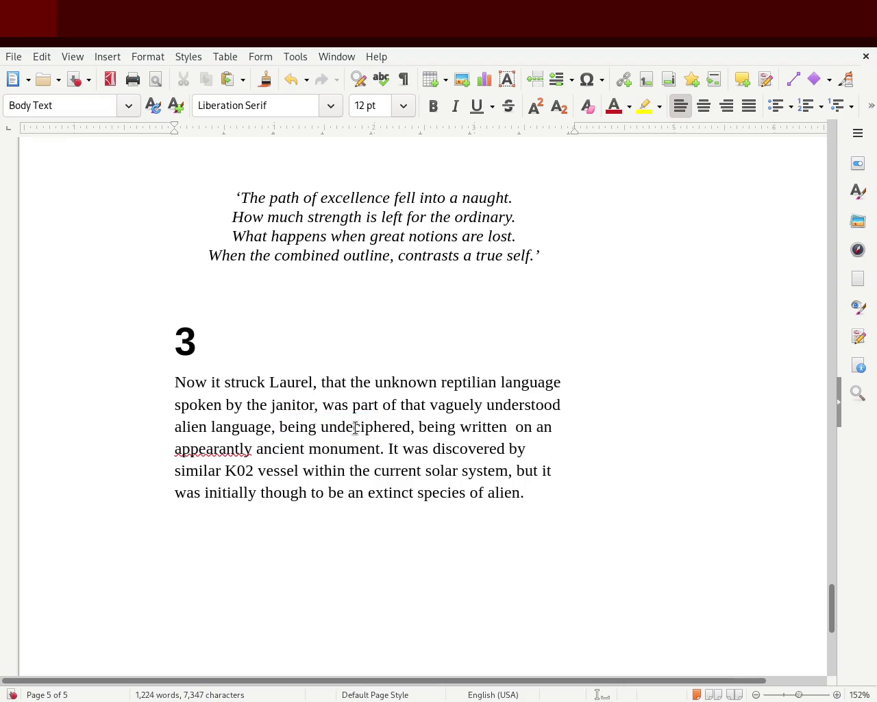
double_click(369, 430)
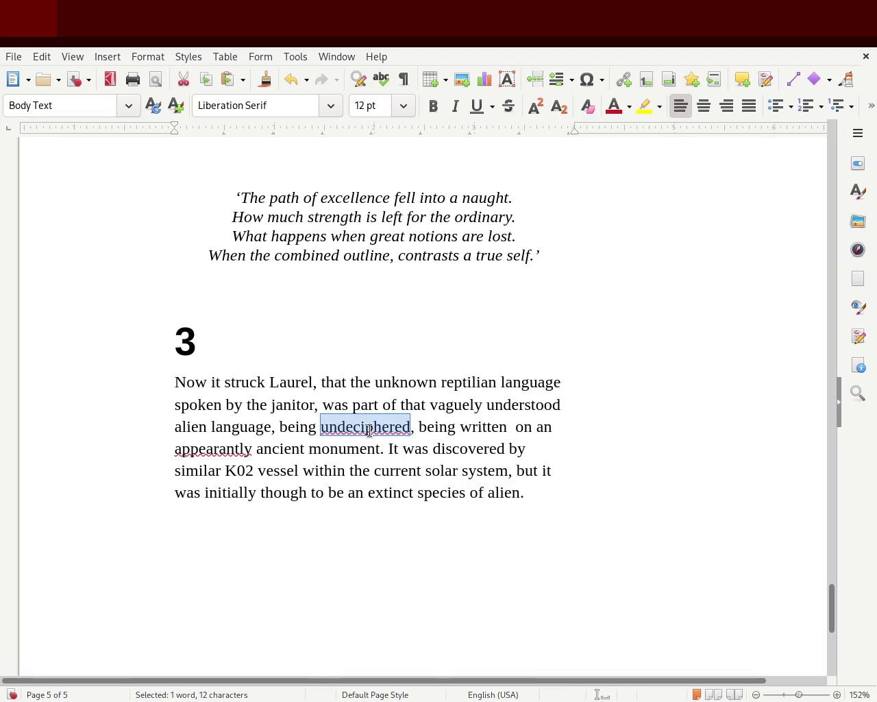
type("undecephirable")
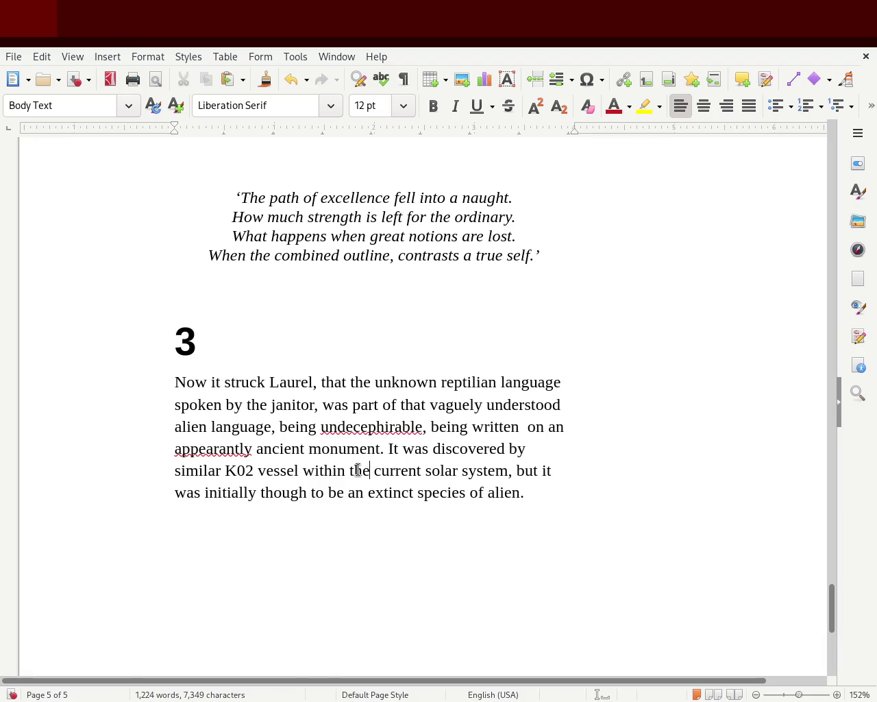
double_click(378, 424)
type("undecipherable")
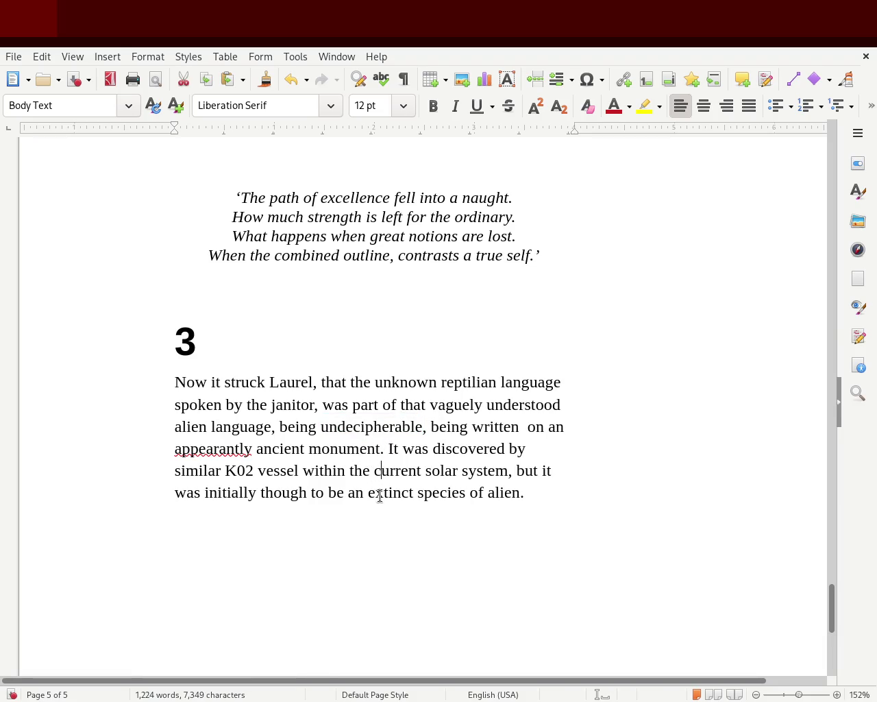
Step: Delete the ancient monument clause and insert 'almost' after 'being'
left_click_drag(423, 430, 381, 447)
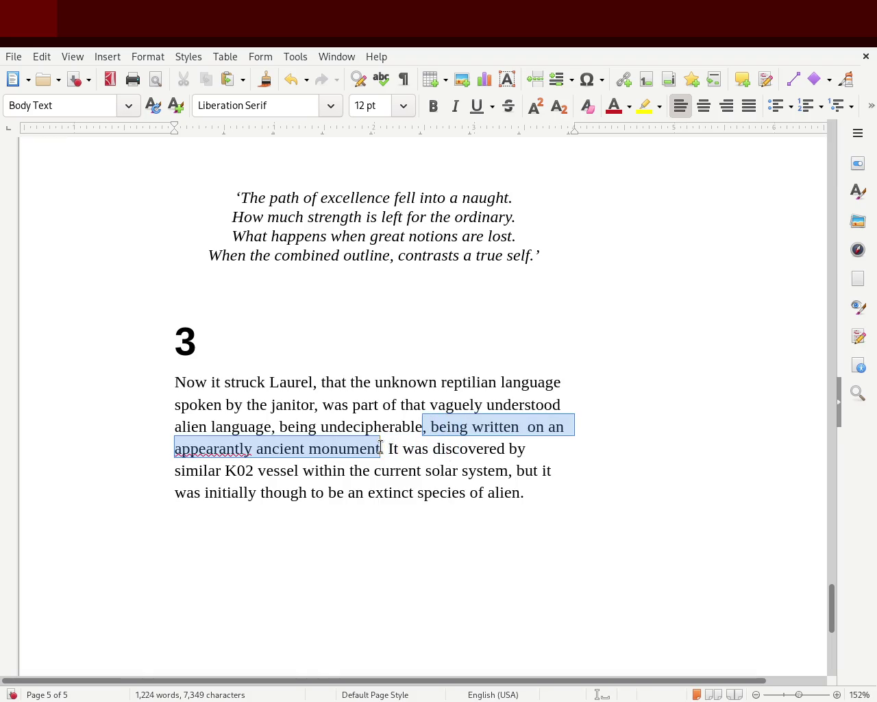
key("Delete")
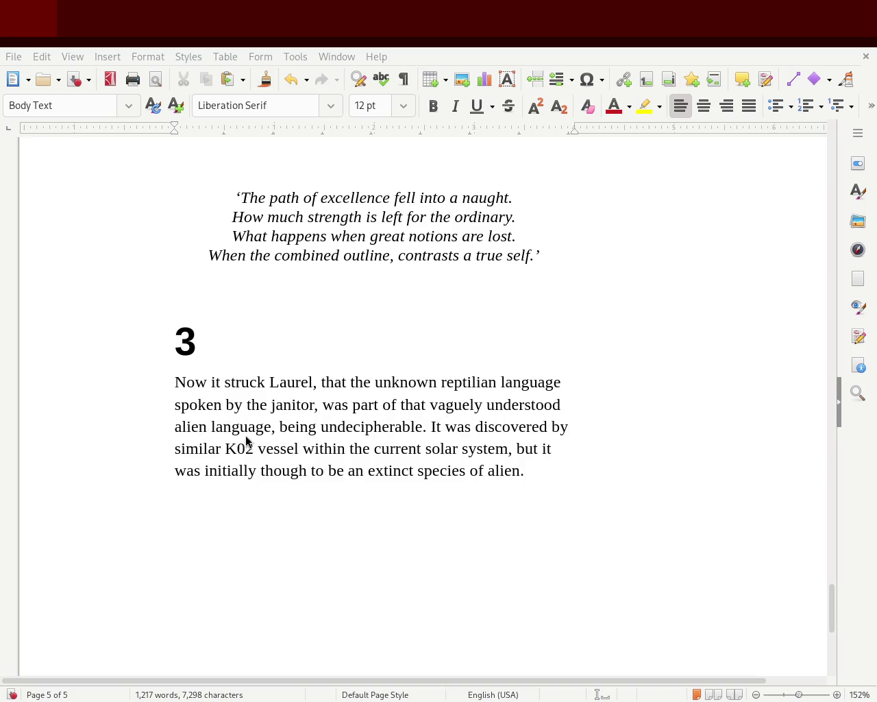
left_click(315, 427)
type("almost")
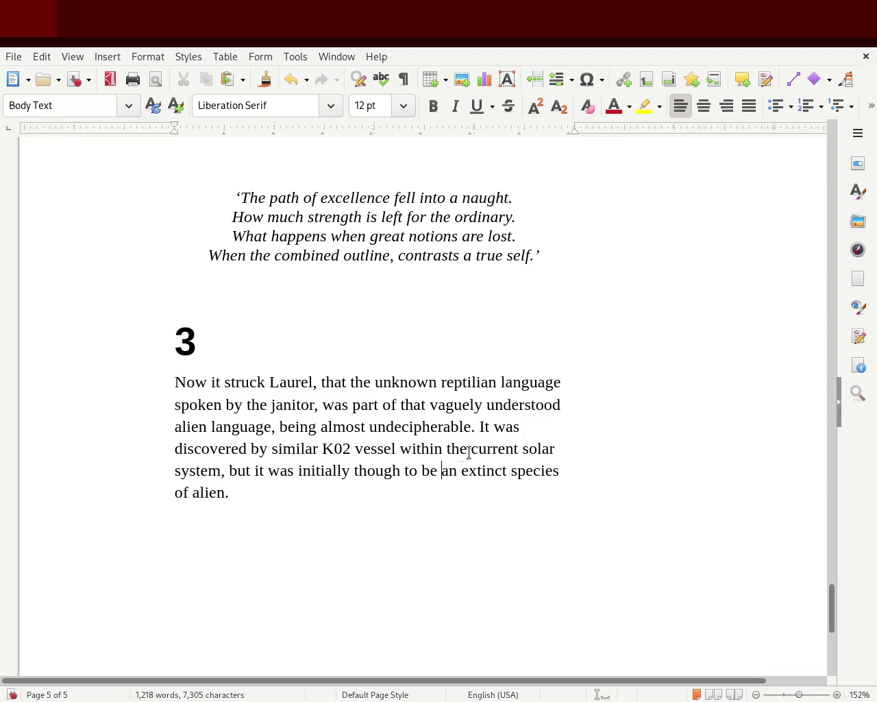
double_click(235, 471)
Step: Replace ', but it' with '. It' to start a new sentence after 'system'
key("BackSpace")
key("BackSpace")
key("BackSpace")
type(".")
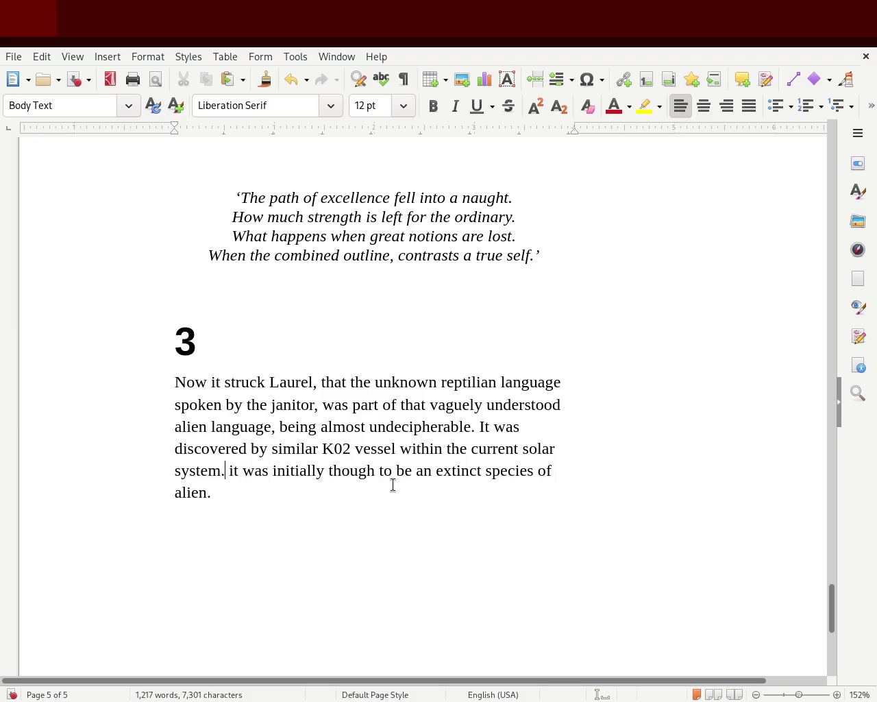
key("Delete")
type("It")
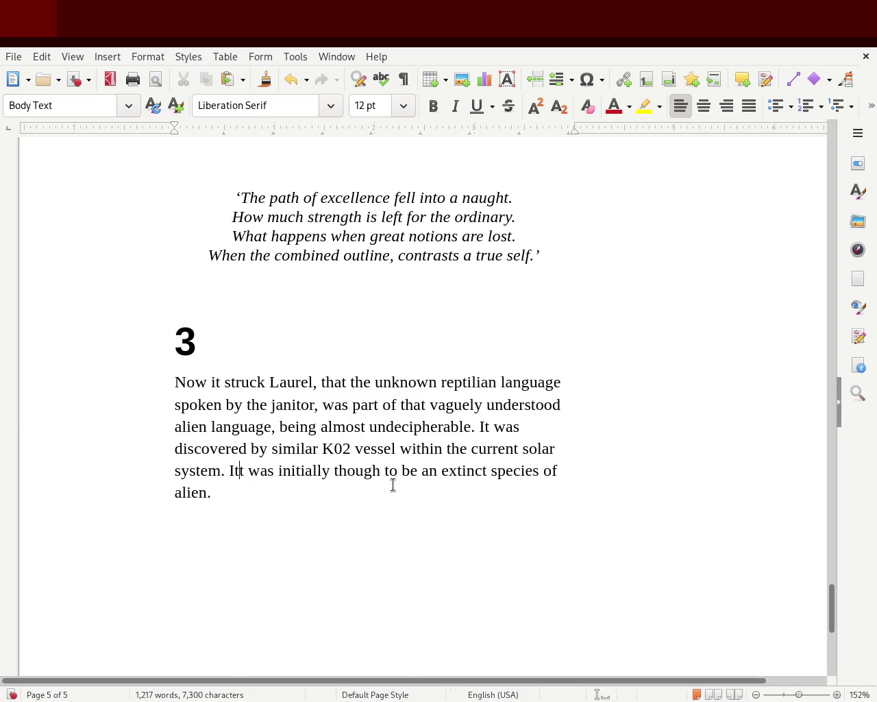
key("BackSpace")
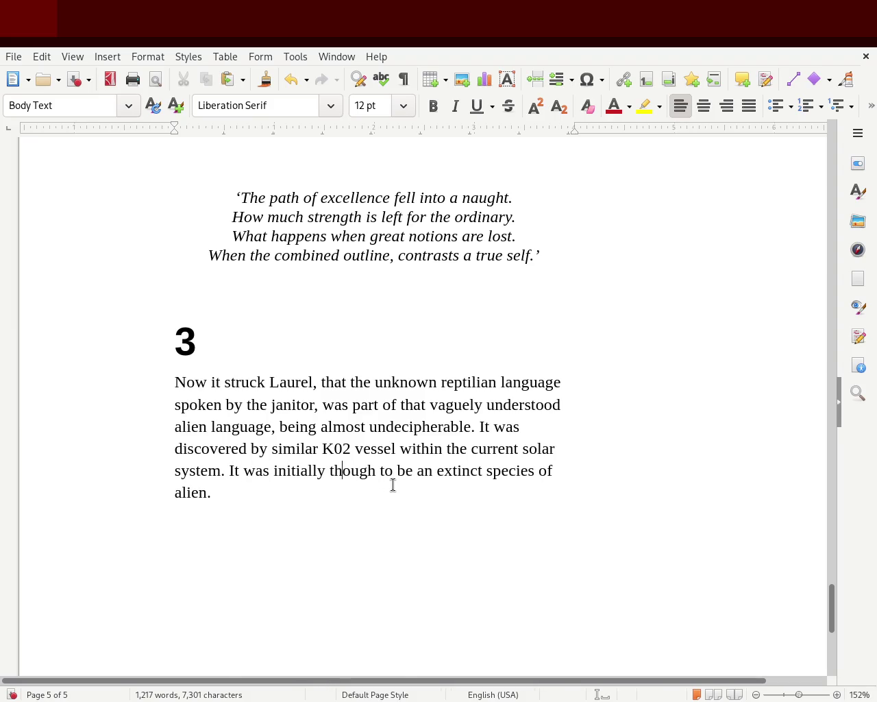
Step: Change 'though' to 'through' and save the document
key("BackSpace")
key("BackSpace")
key("BackSpace")
key("BackSpace")
key("BackSpace")
type("heorized")
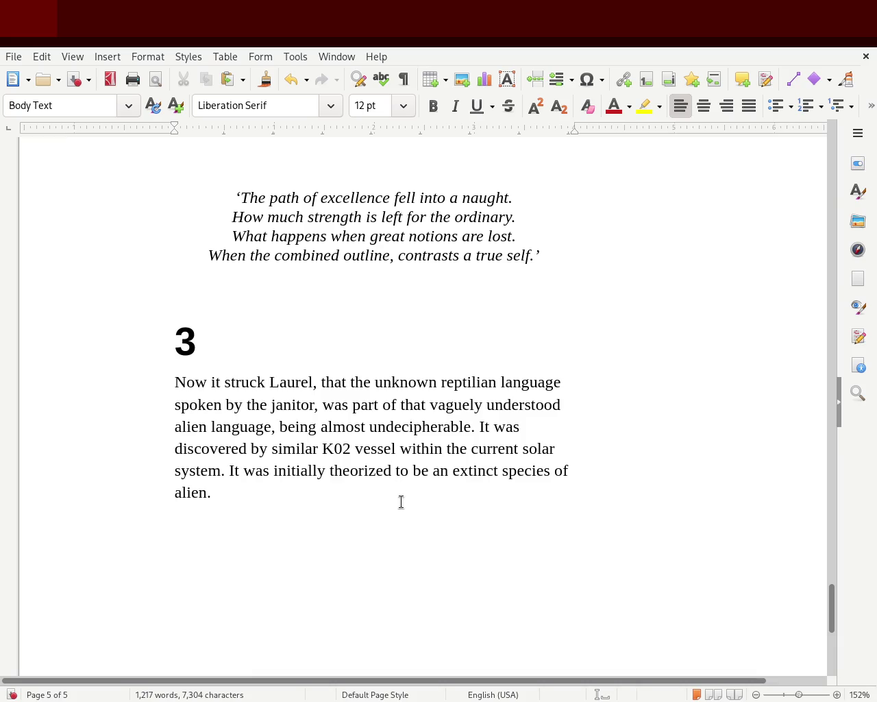
double_click(353, 474)
type("through")
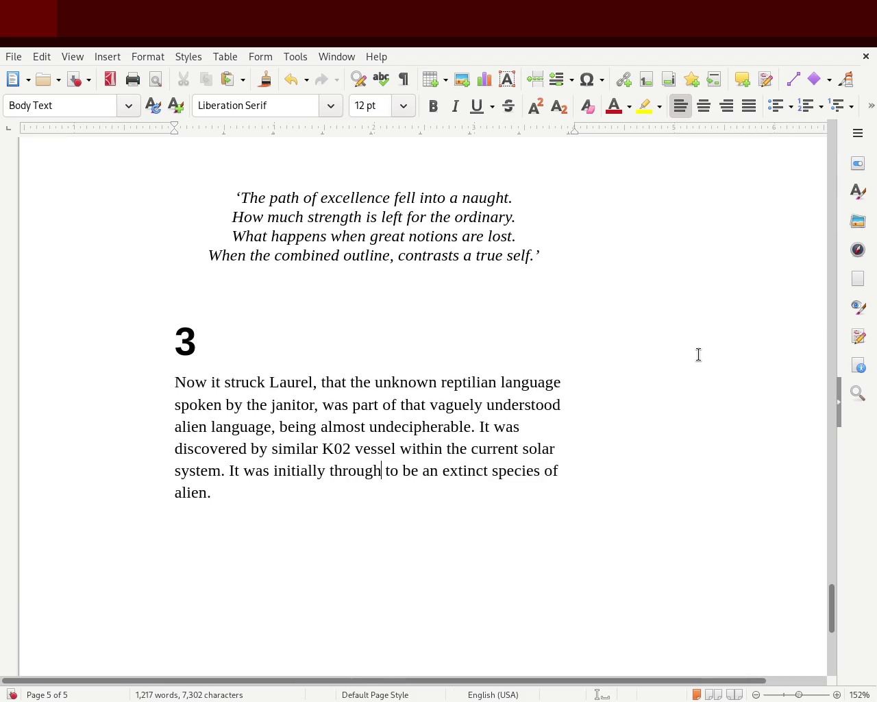
left_click(377, 496)
key("ctrl+s")
double_click(353, 426)
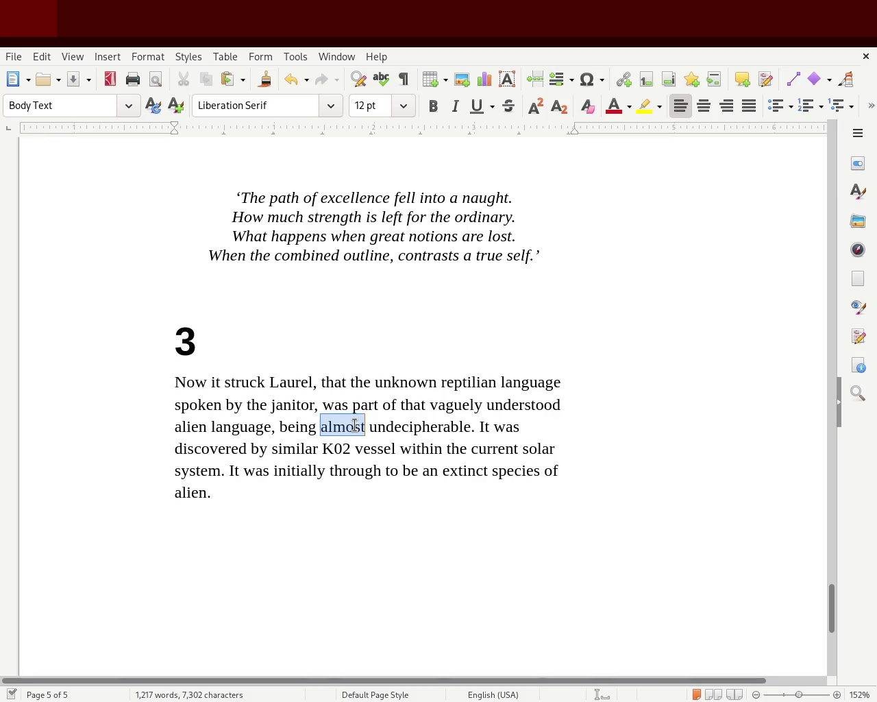
Step: Replace 'almost' with 'part of an', add 'ancient monument' after 'undecipherable', and save
type("part of an")
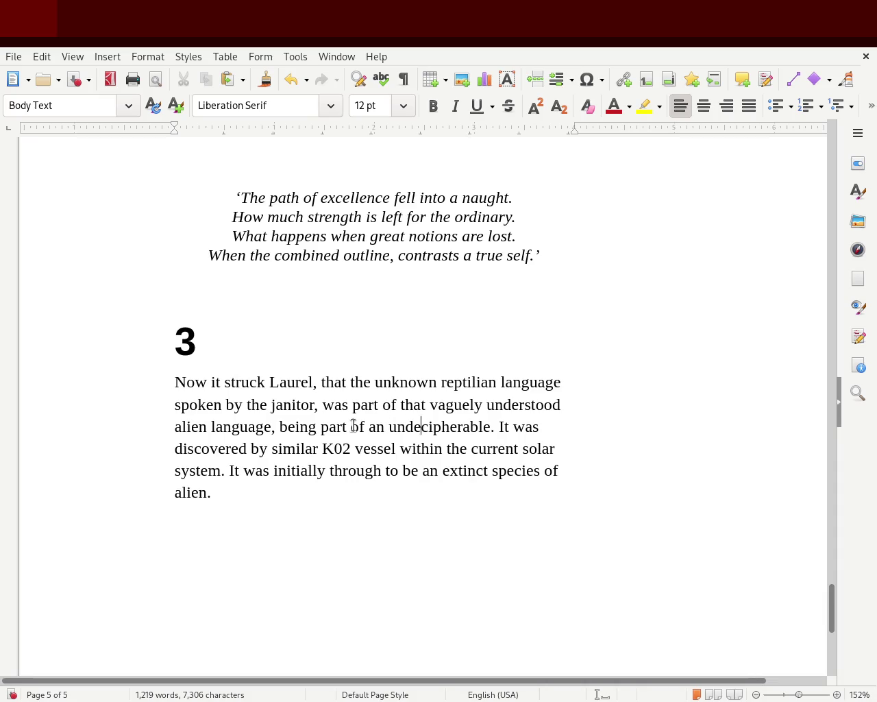
key("Right")
type("mo")
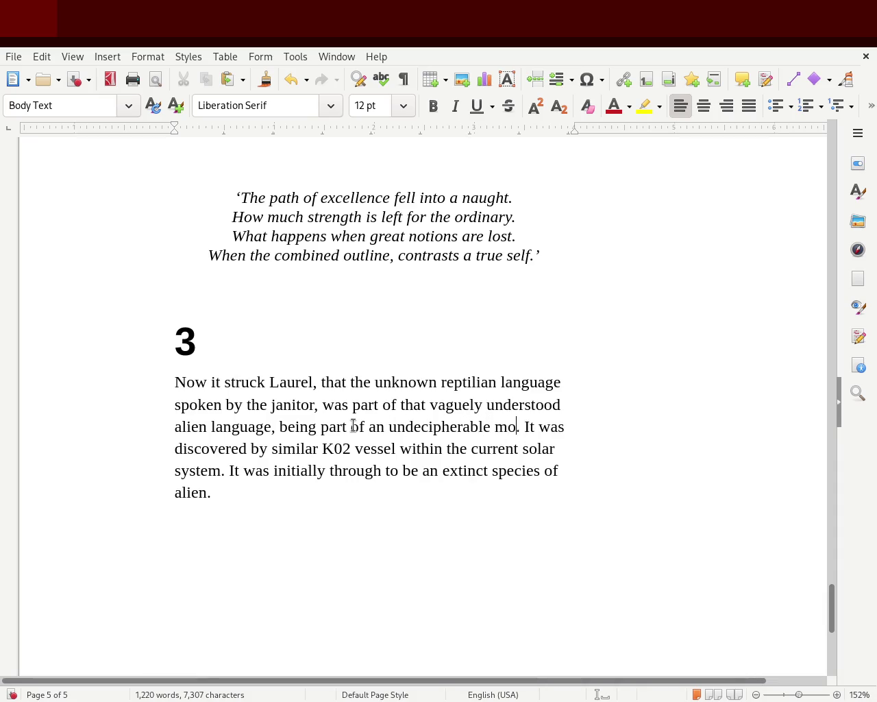
type("nument")
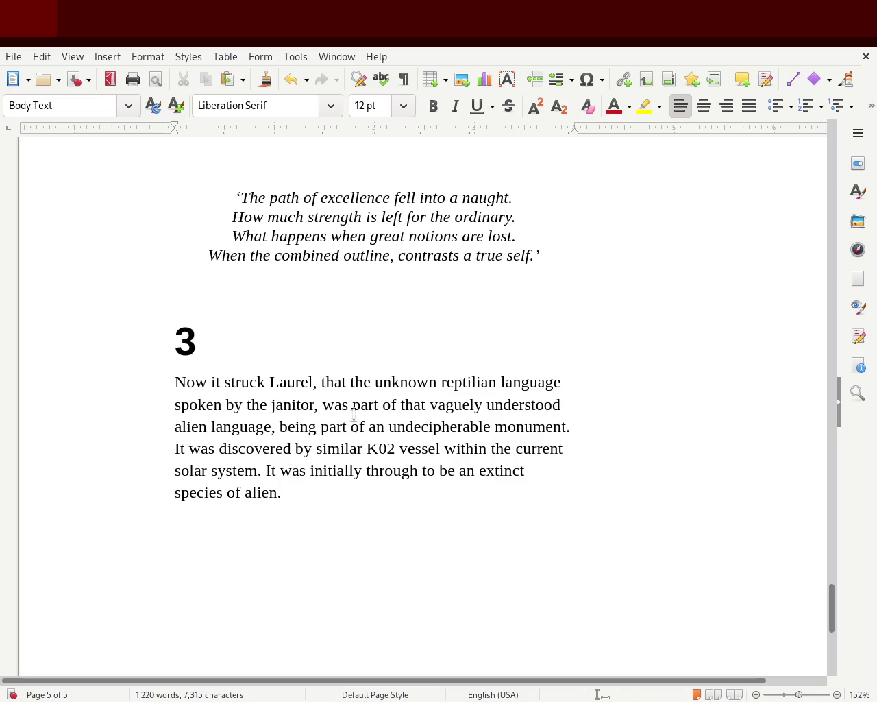
left_click(488, 425)
key("Right")
type("ancie")
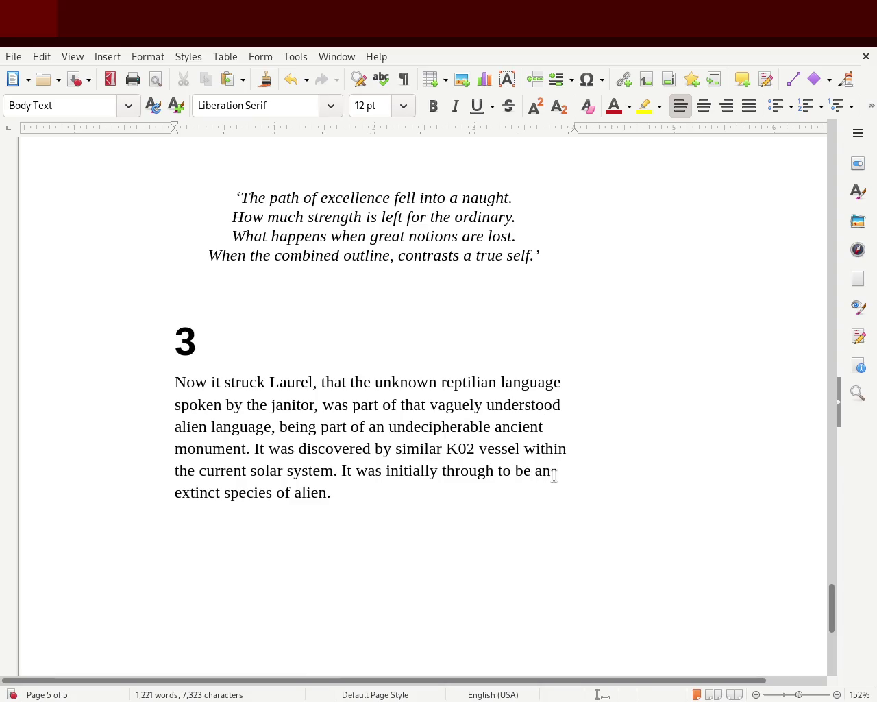
left_click_drag(257, 500, 365, 510)
left_click(390, 497)
key("ctrl+s")
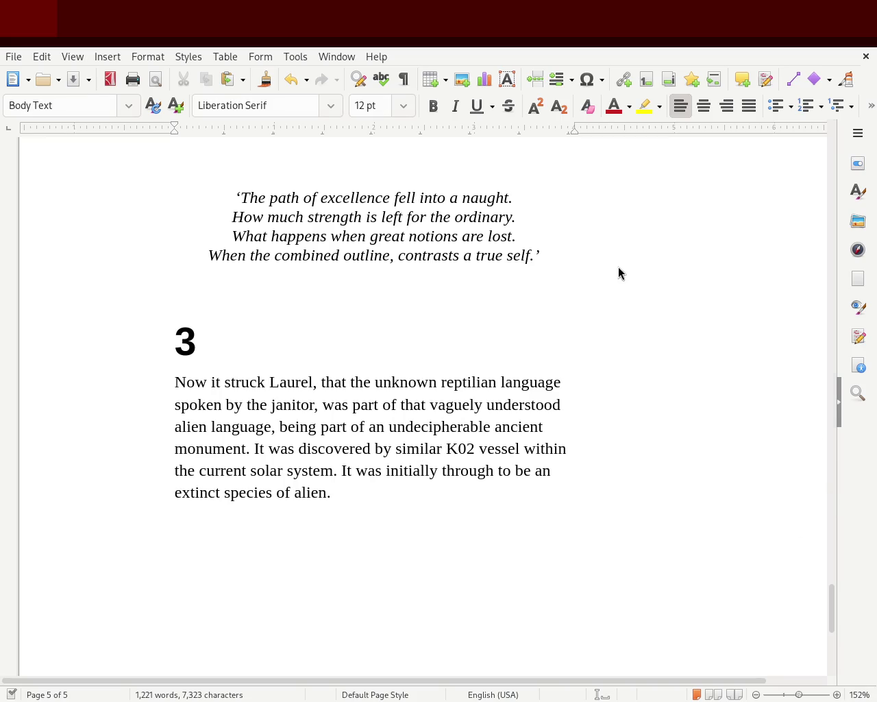
Step: Replace 'through' with 'promulgated', correcting the typo 'promilugated'
left_click(412, 559)
left_click(454, 473)
key("Delete")
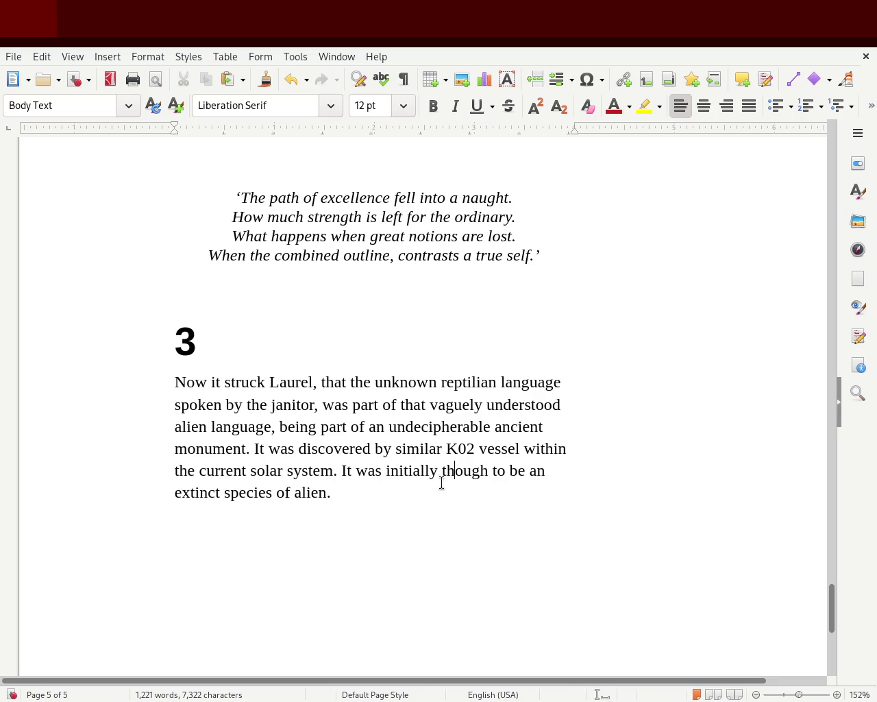
double_click(463, 472)
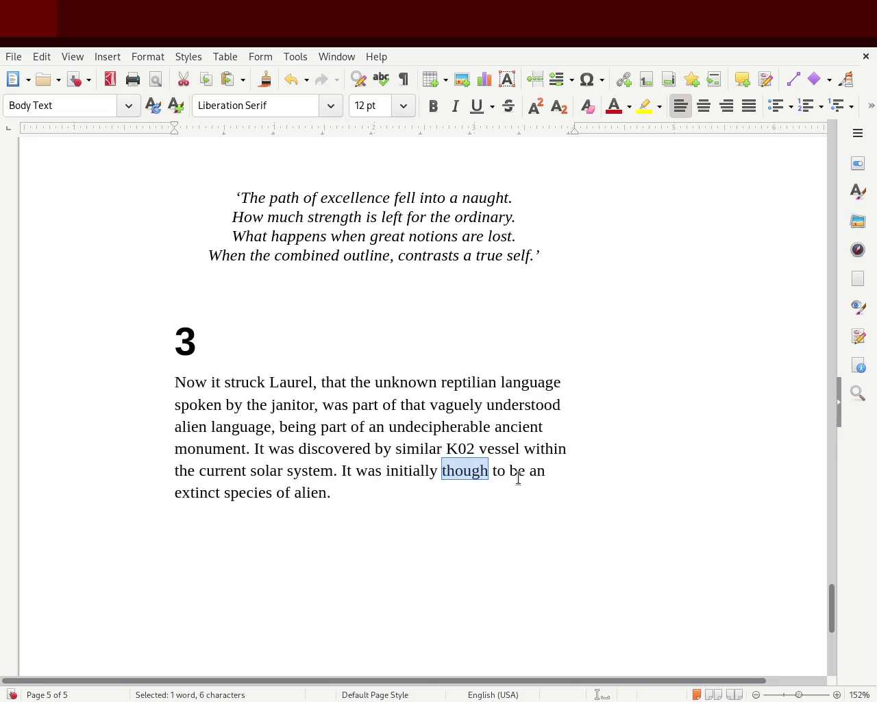
type("promilugated")
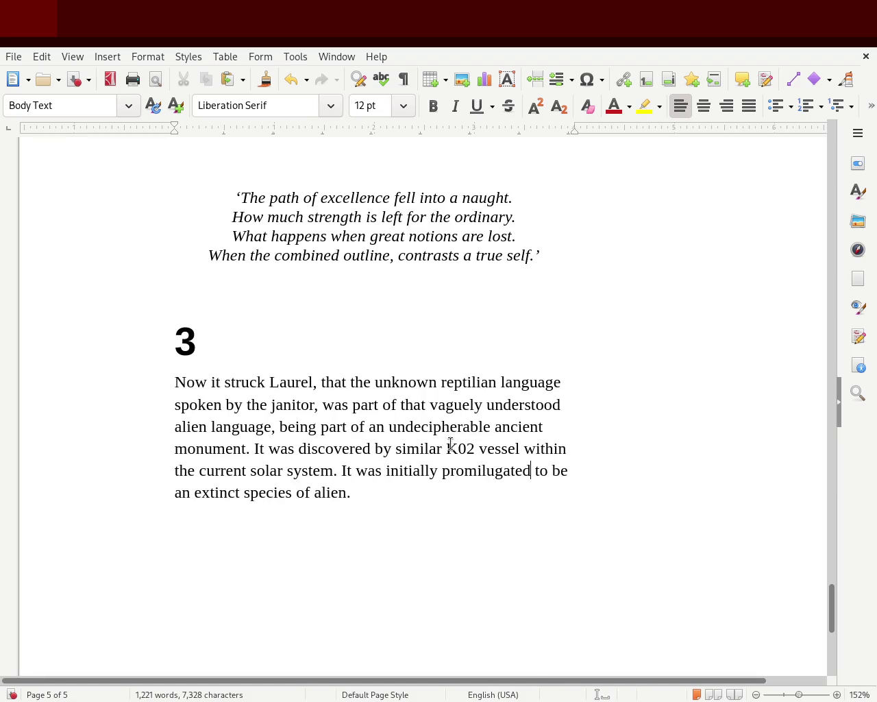
double_click(481, 472)
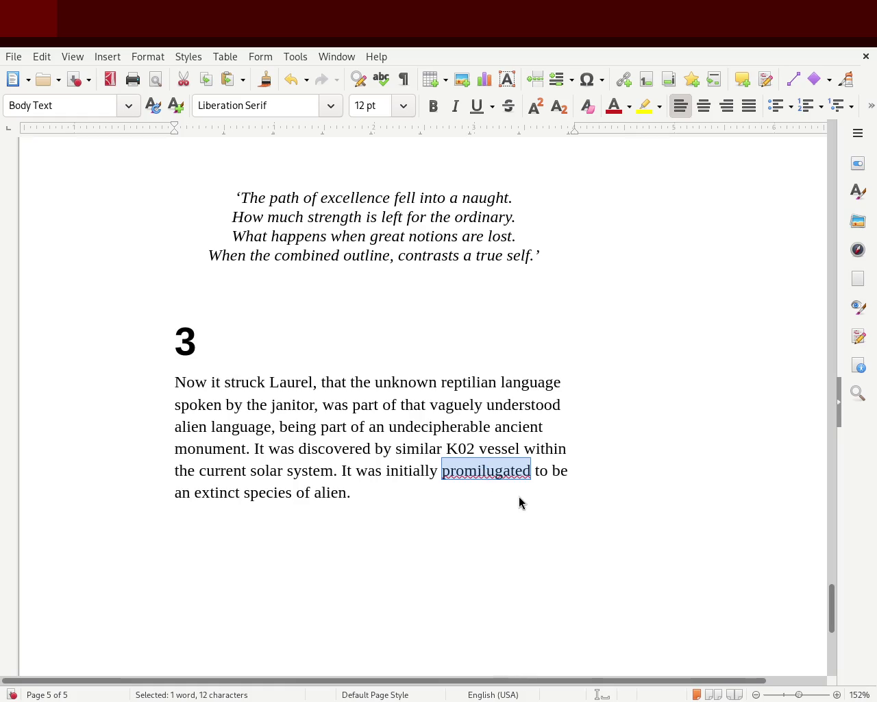
type("promulgated")
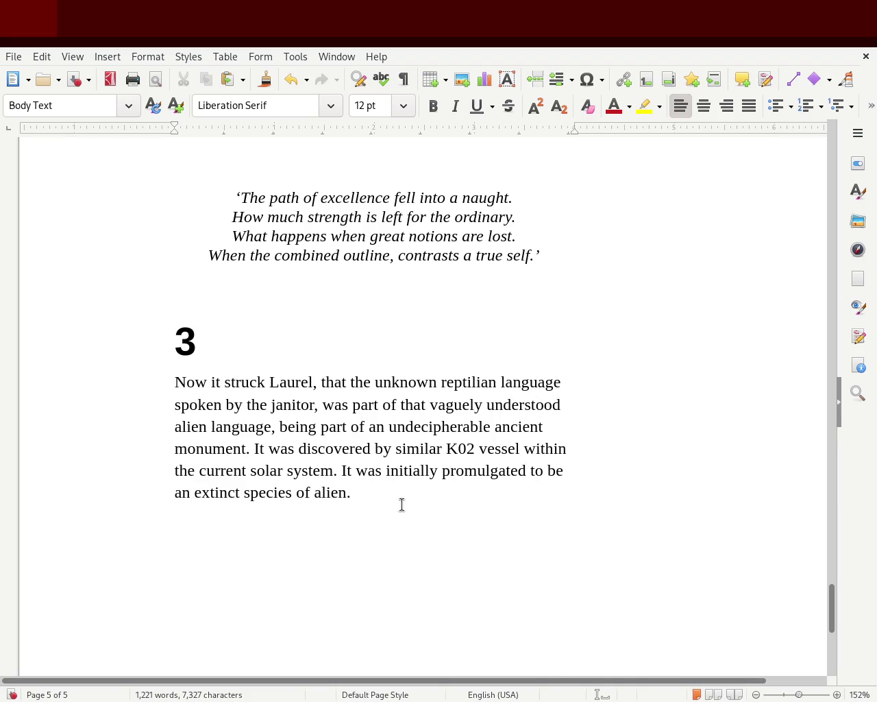
Step: Insert 'part of' so the sentence reads 'to be part of an extinct species'
left_click(567, 470)
key("BackSpace")
key("BackSpace")
key("BackSpace")
key("BackSpace")
key("BackSpace")
key("BackSpace")
type("to be part of")
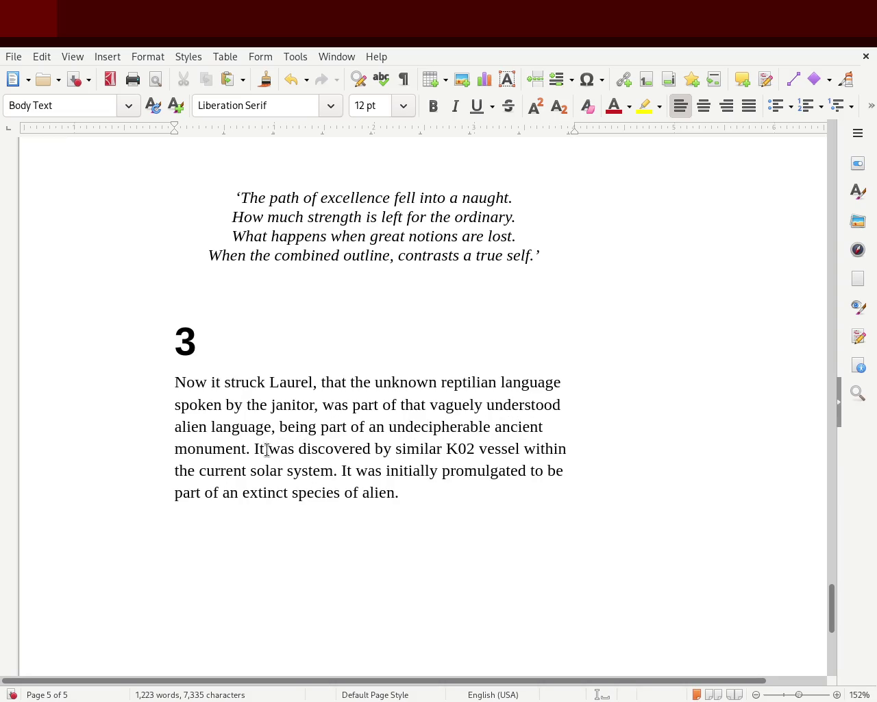
Step: Select the K02 vessel sentence to review it, then deselect the text
mouse_move(259, 450)
left_mouse_down()
mouse_move(456, 452)
mouse_move(291, 471)
mouse_move(563, 479)
left_mouse_up()
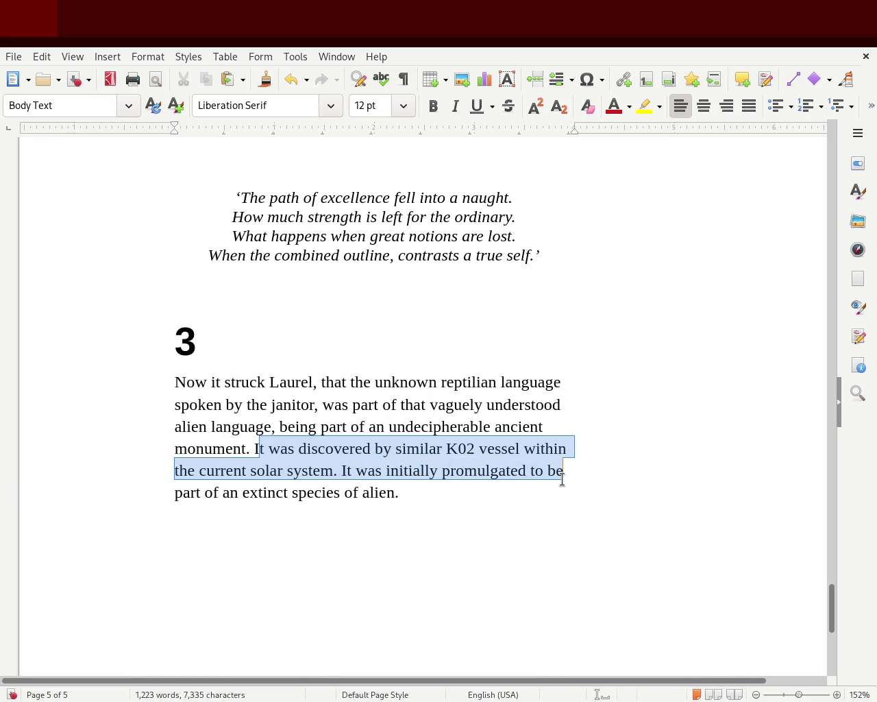
left_click(491, 473)
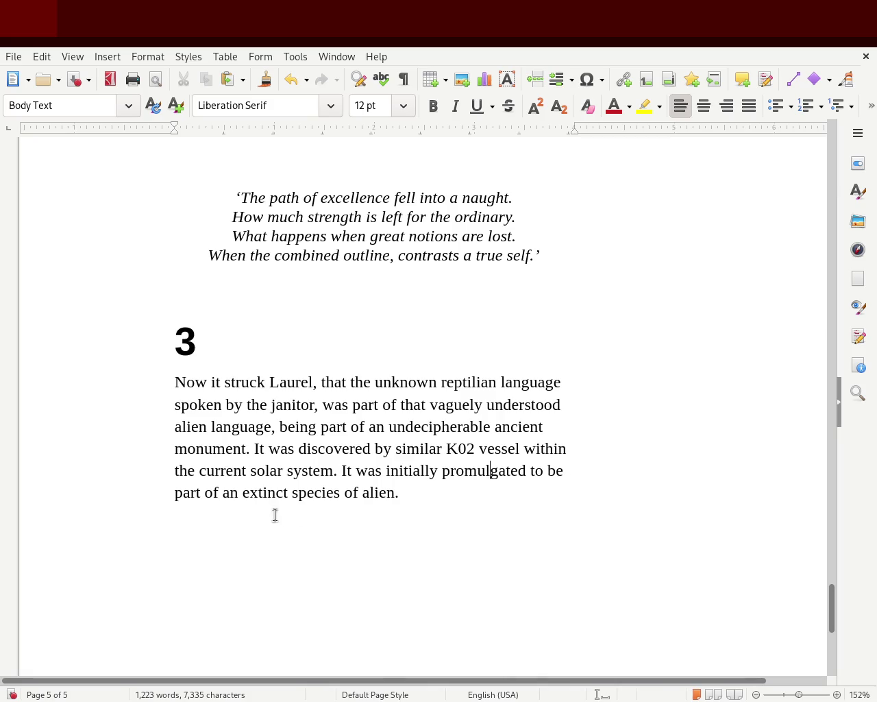
left_click_drag(284, 492, 438, 492)
left_click(438, 493)
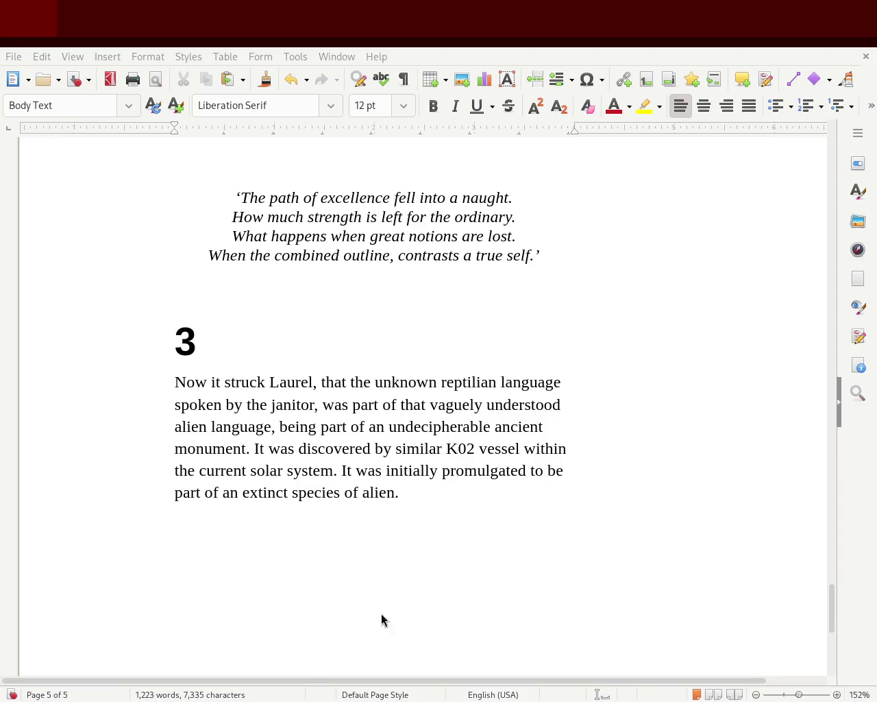
Step: Change 'the current solar system' to 'their current solar system' and append 'location'
left_click(465, 582)
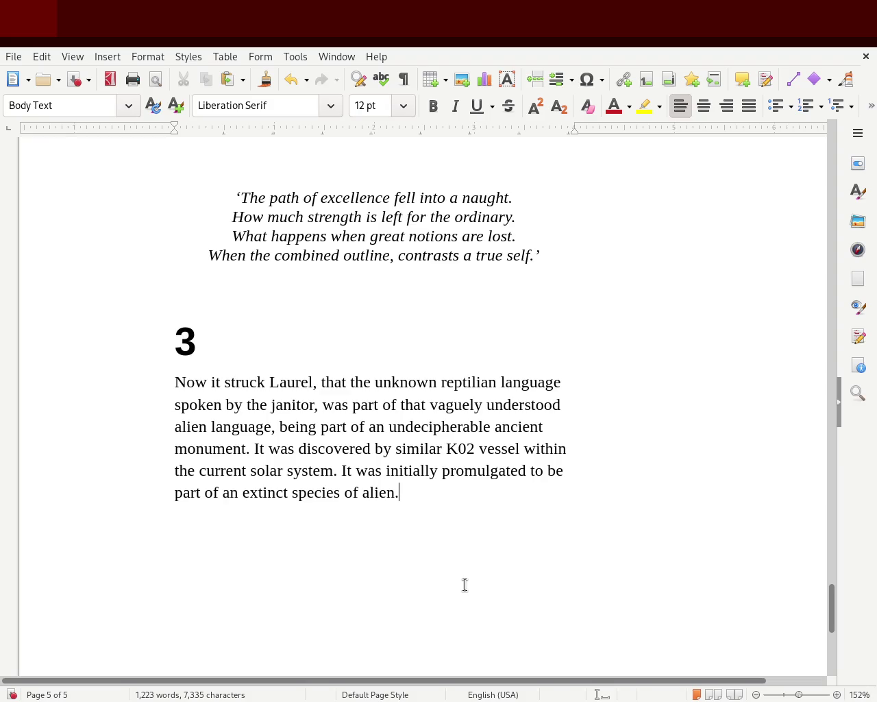
double_click(190, 471)
key("BackSpace")
type("their")
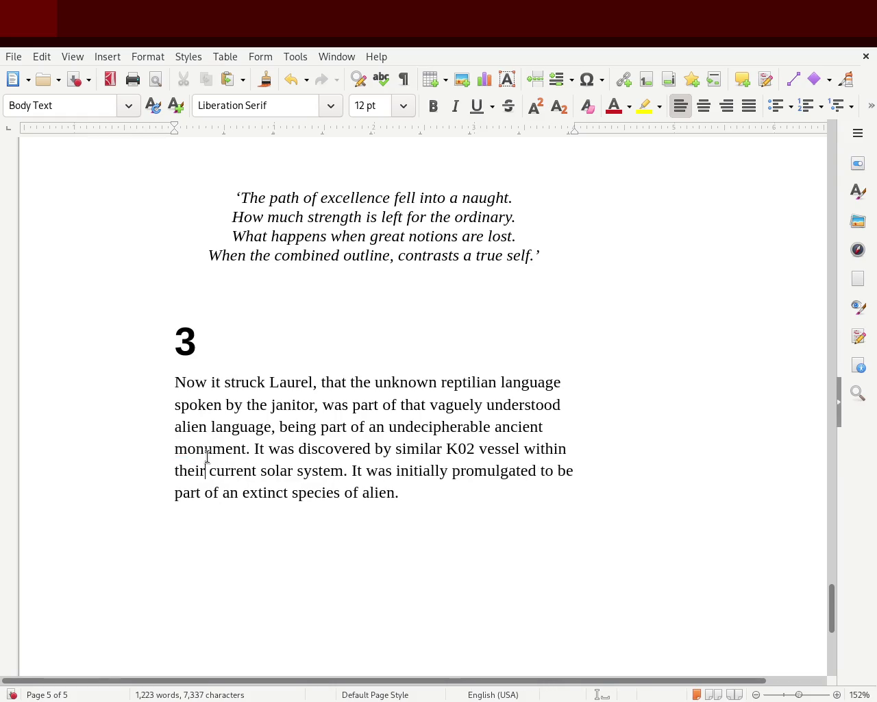
left_click(341, 466)
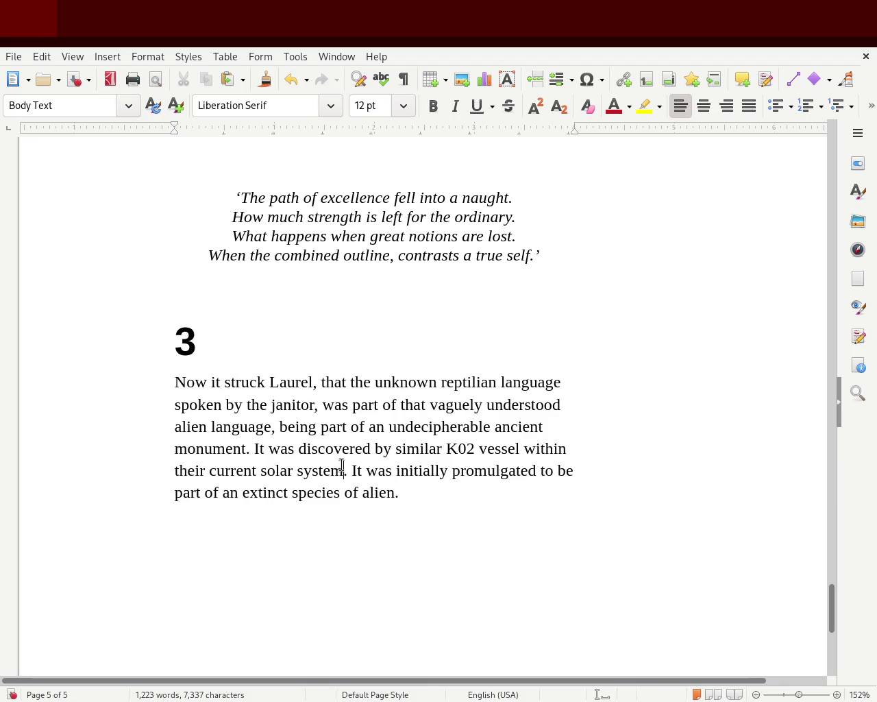
type("loca")
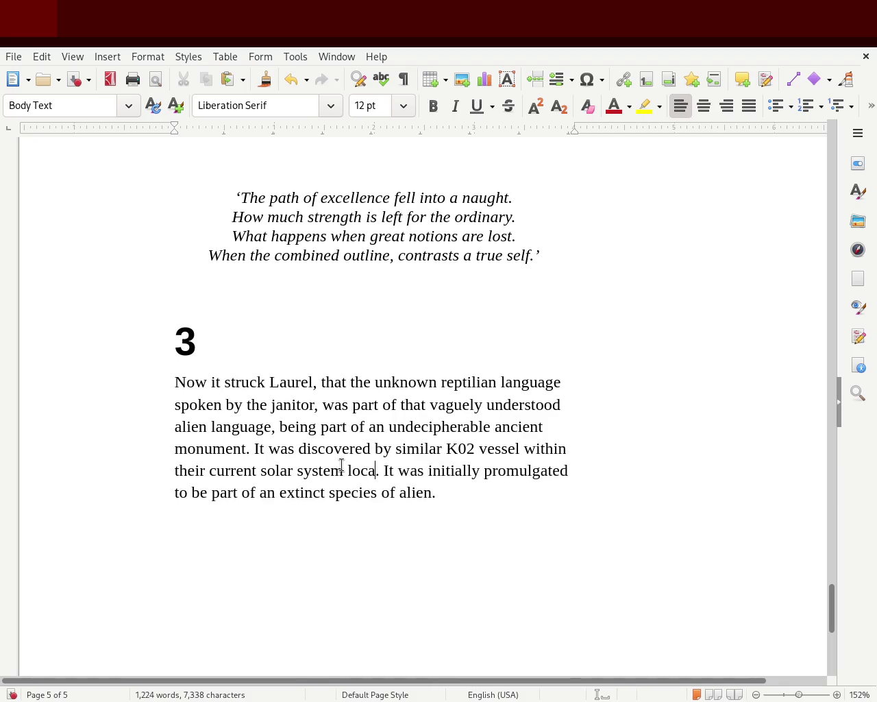
type("tion")
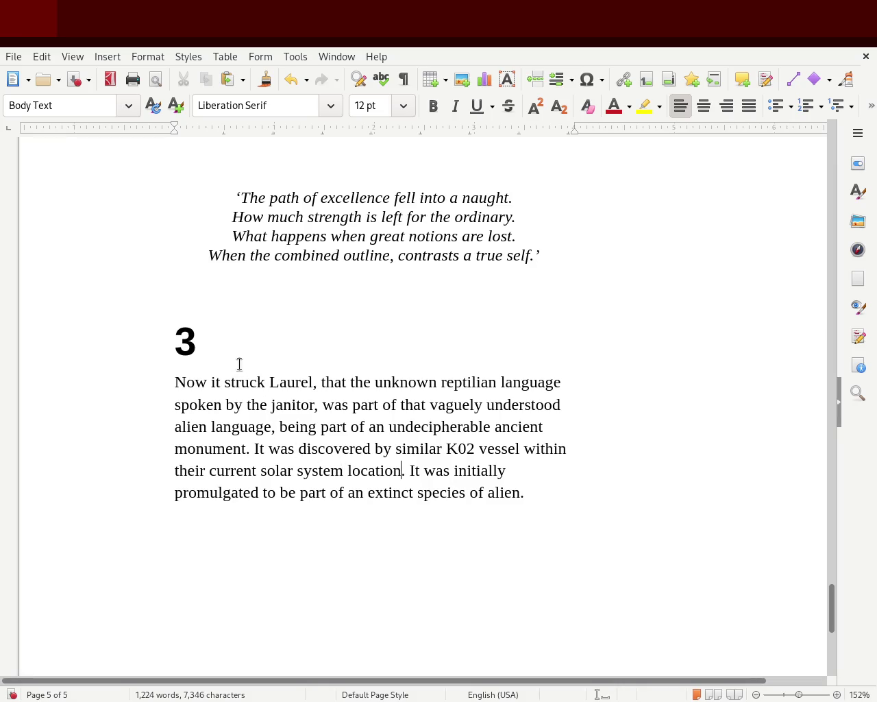
Step: Put a comma after 'vessel' and delete the added word 'location'
left_click(516, 449)
type(",")
key("BackSpace")
key("Right")
type(",")
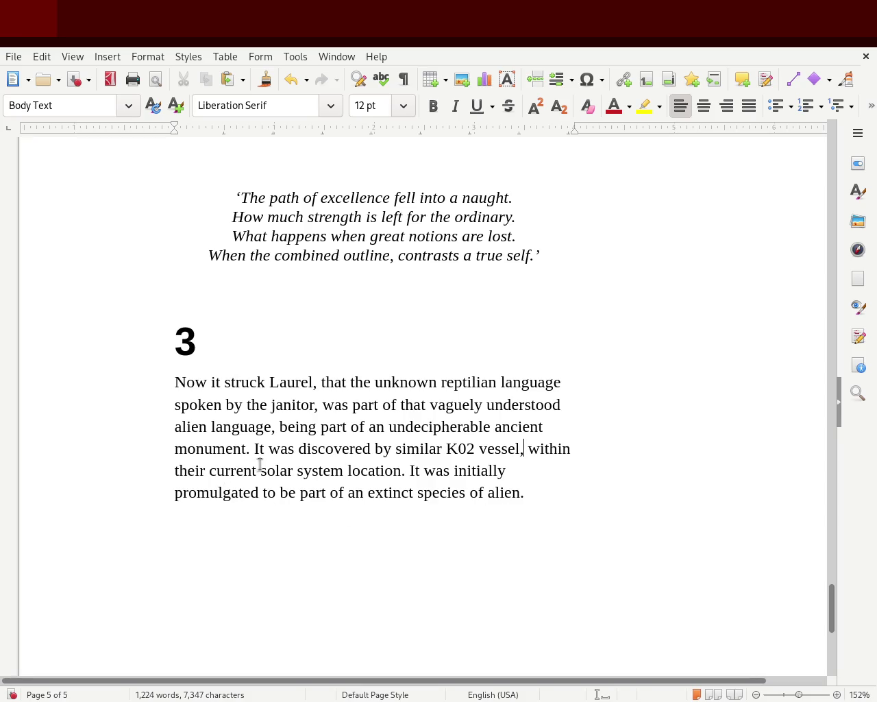
double_click(368, 473)
key("BackSpace")
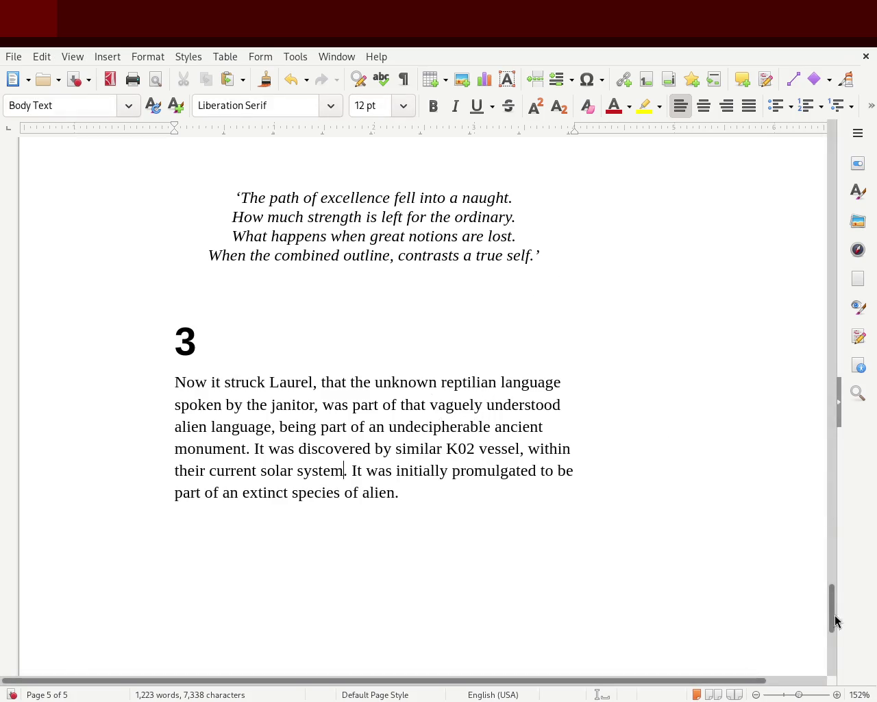
left_click_drag(829, 623, 832, 494)
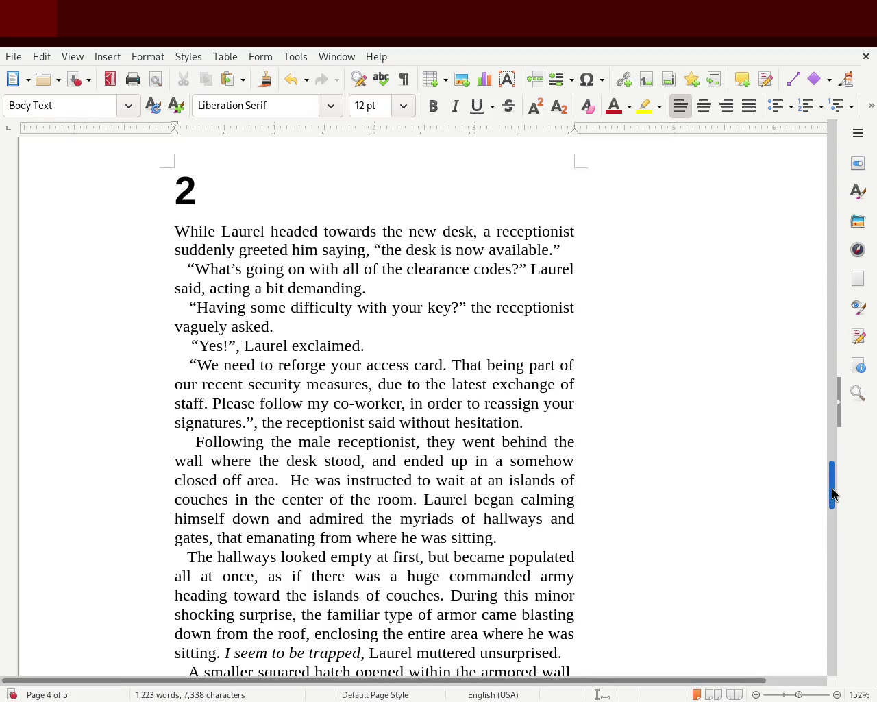
left_click_drag(833, 494, 844, 622)
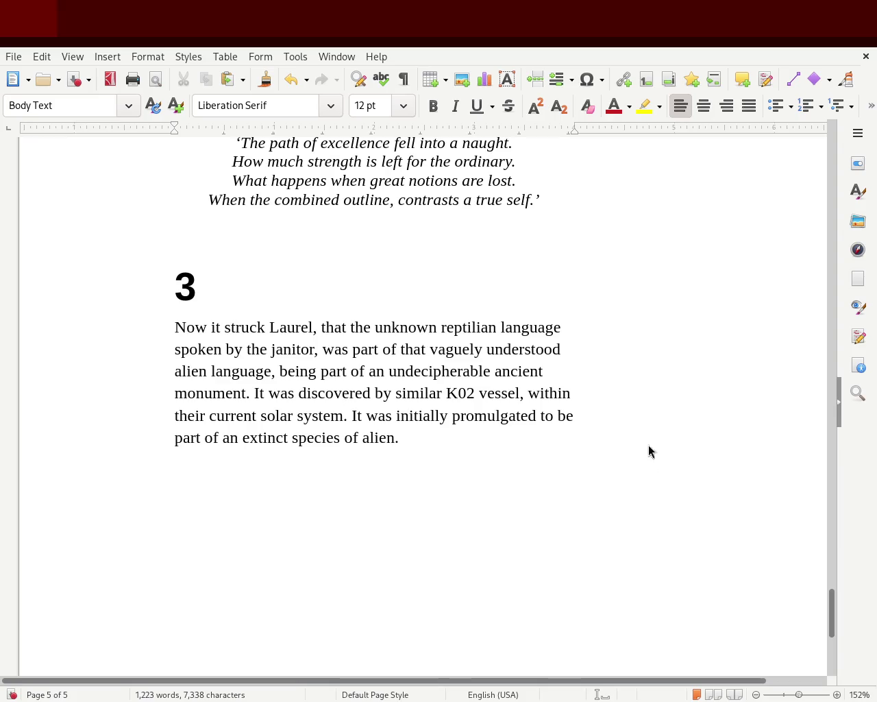
left_click(566, 328)
Step: Add a comma after 'reptilian language', insert 'new' before 'janitor', and replace 'being' with 'found'
key("BackSpace")
type(",")
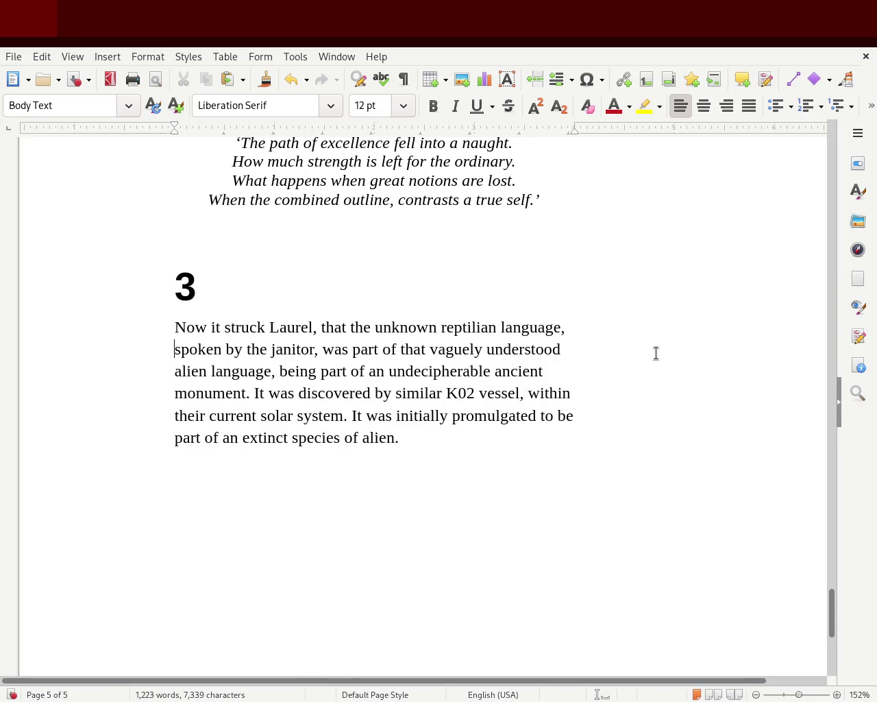
left_click(267, 350)
type("new")
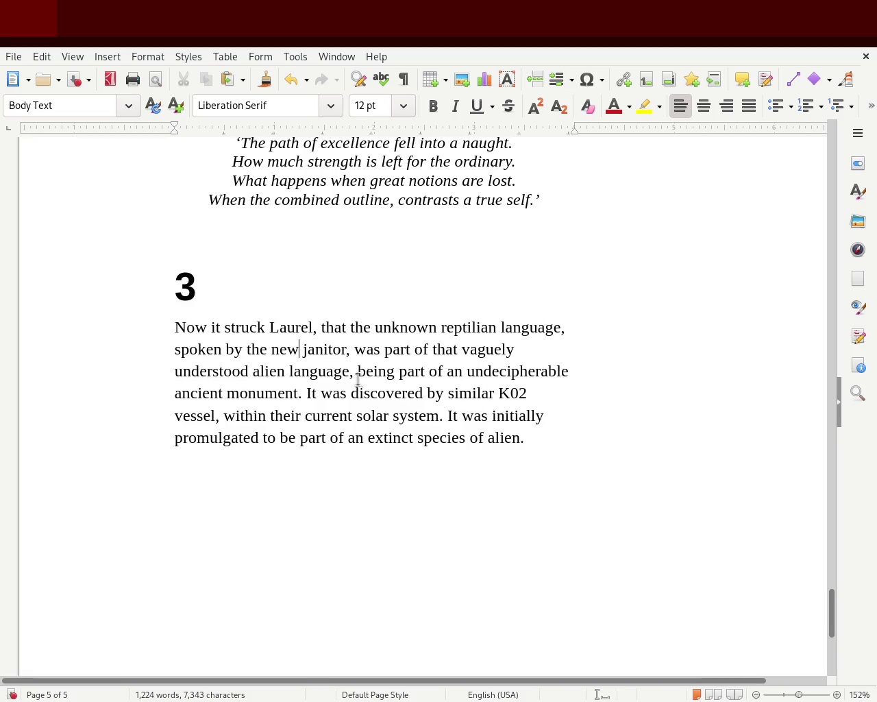
double_click(371, 371)
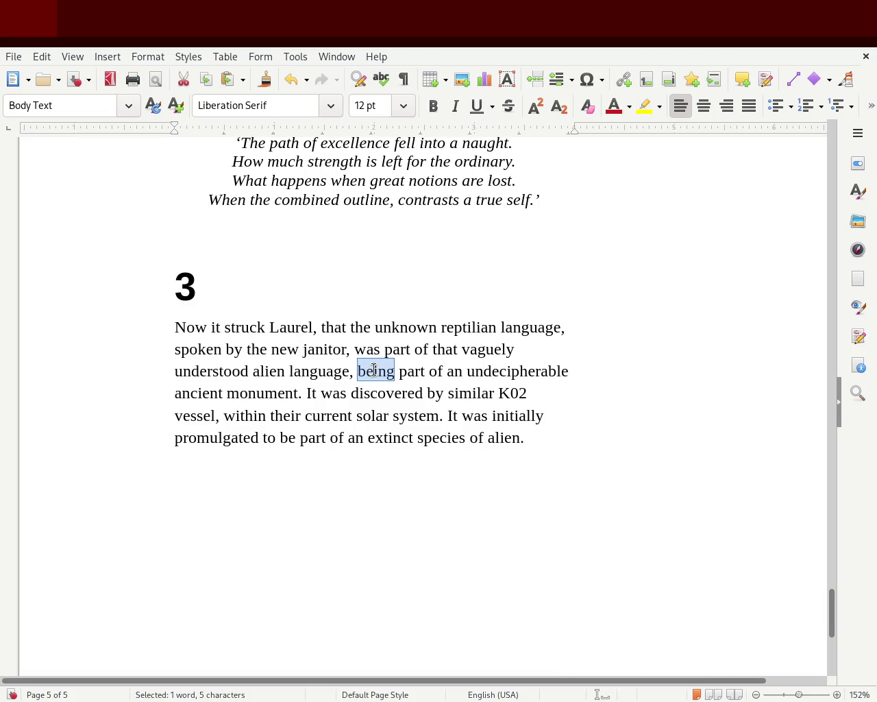
type("found")
Step: Rework the phrase to 'alien language found, being part of undecipherable ancient monument'
key("Delete")
key("Delete")
key("Delete")
key("Delete")
key("Delete")
key("Delete")
key("Delete")
type("as")
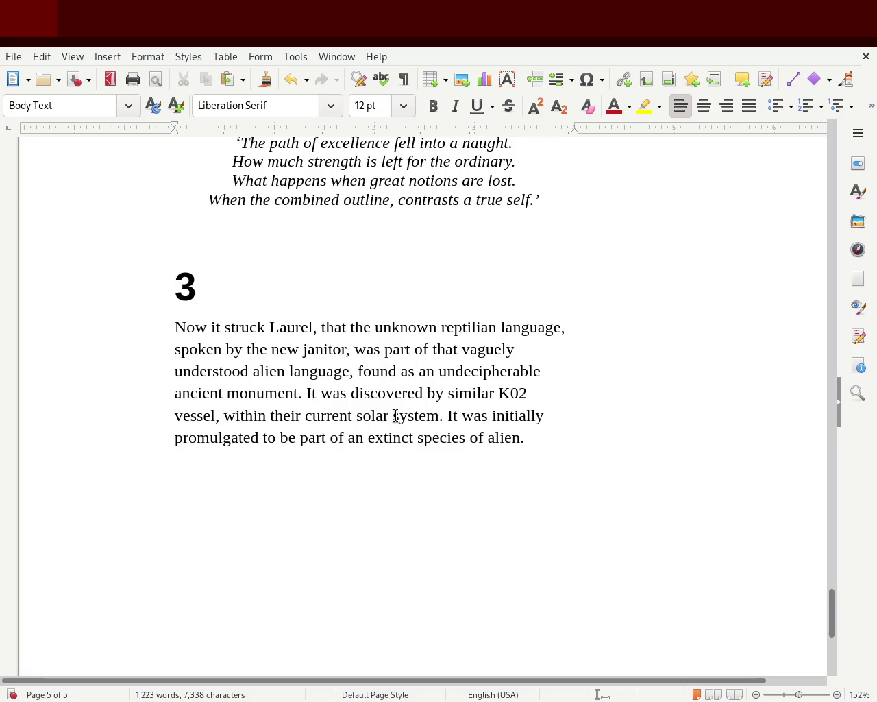
double_click(413, 370)
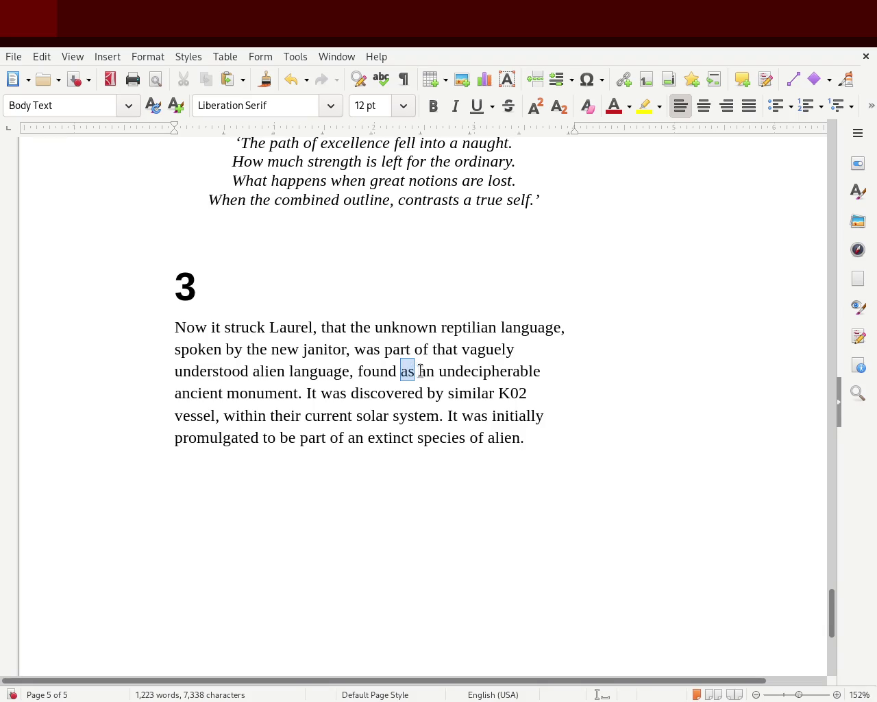
key("Left")
key("Left")
key("Left")
key("Left")
key("Left")
key("Left")
key("Left")
key("Right")
key("Delete")
key("Right")
key("Right")
key("Right")
key("Right")
key("Right")
type(", being part of")
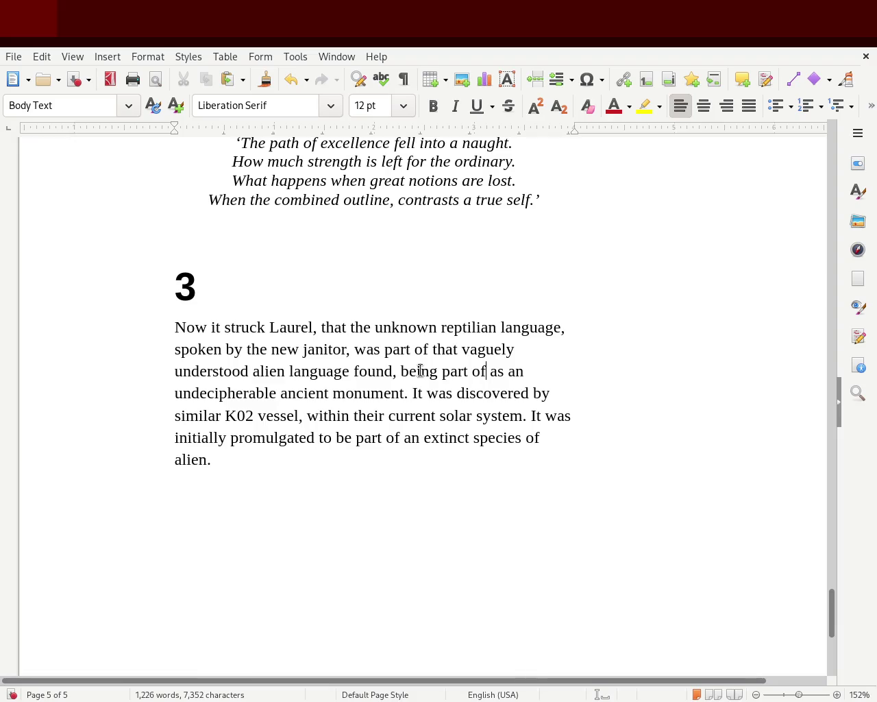
key("Delete")
key("Delete")
key("Delete")
key("Delete")
key("Delete")
key("Delete")
key("Delete")
type("u")
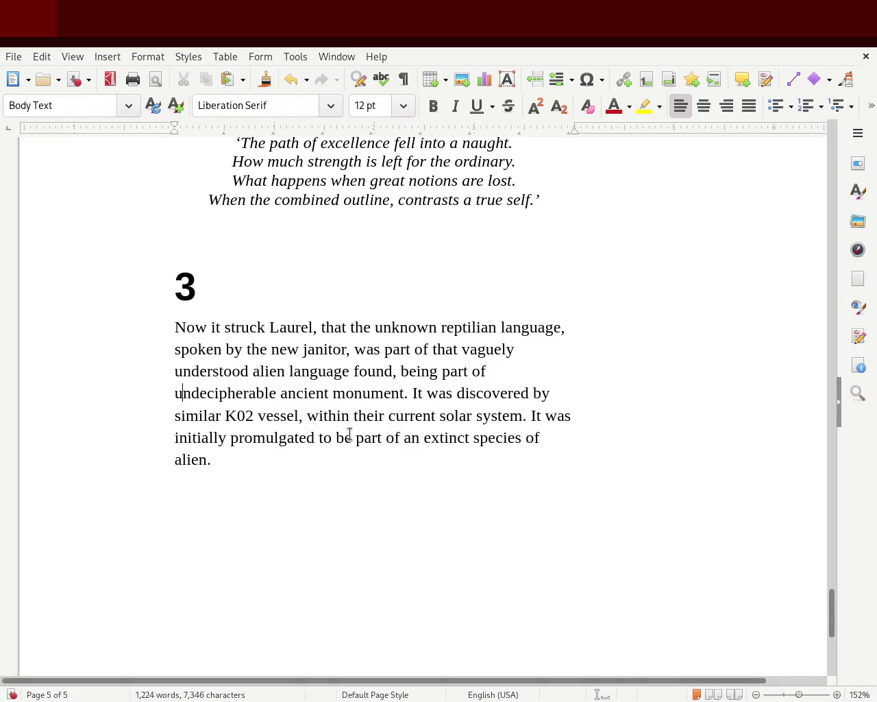
double_click(366, 371)
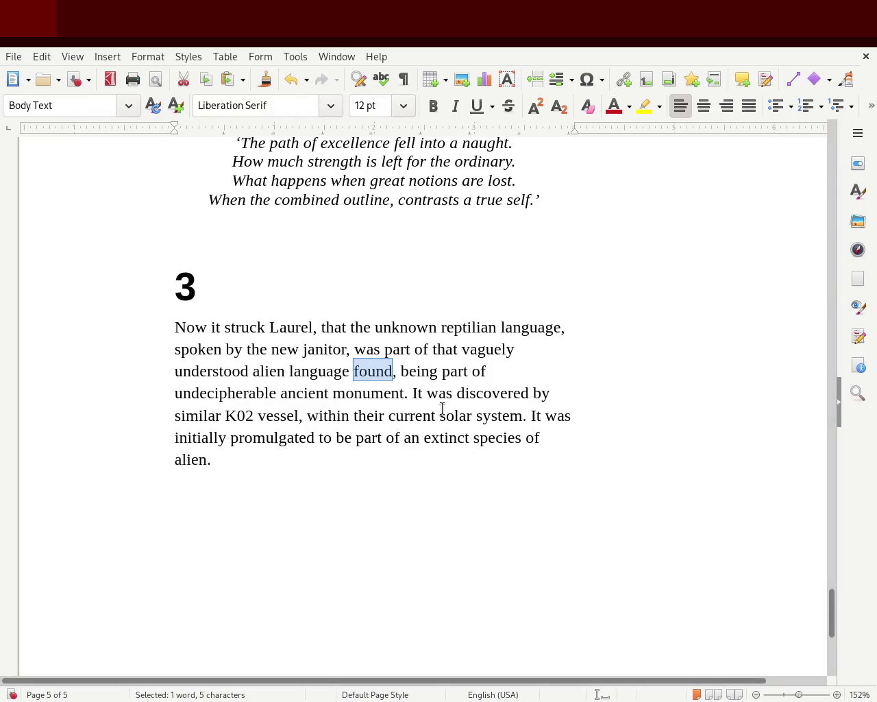
key("Left")
key("Left")
key("Left")
key("Left")
key("Left")
type(",")
key("Right")
key("Right")
key("Right")
key("Delete")
key("Delete")
key("Delete")
key("Delete")
key("Delete")
key("Delete")
key("Delete")
key("Delete")
key("Left")
key("Left")
key("Delete")
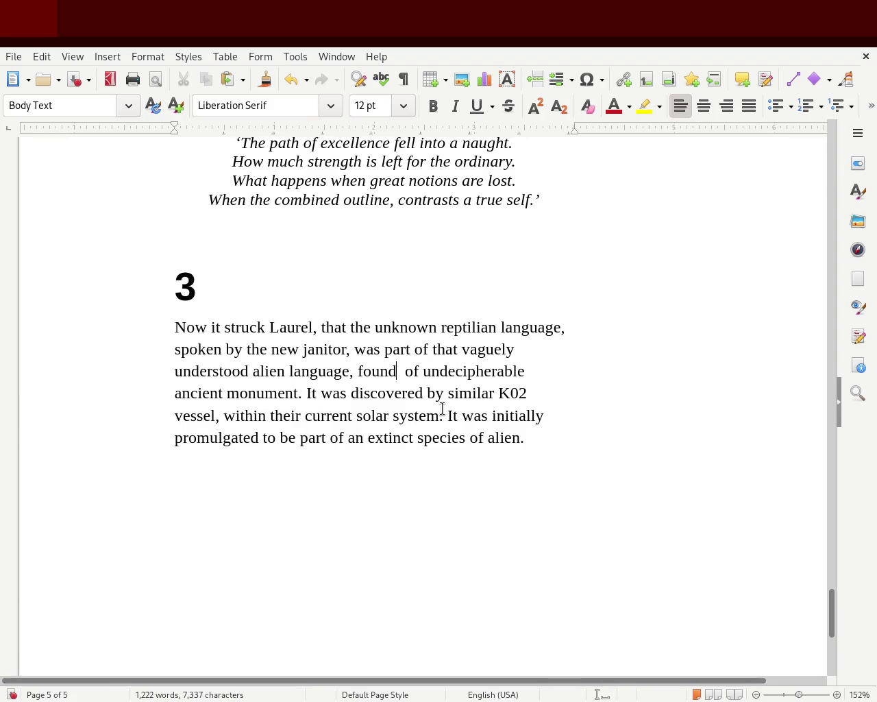
type("being part")
key("Delete")
key("Right")
key("Right")
key("Right")
key("Right")
key("Left")
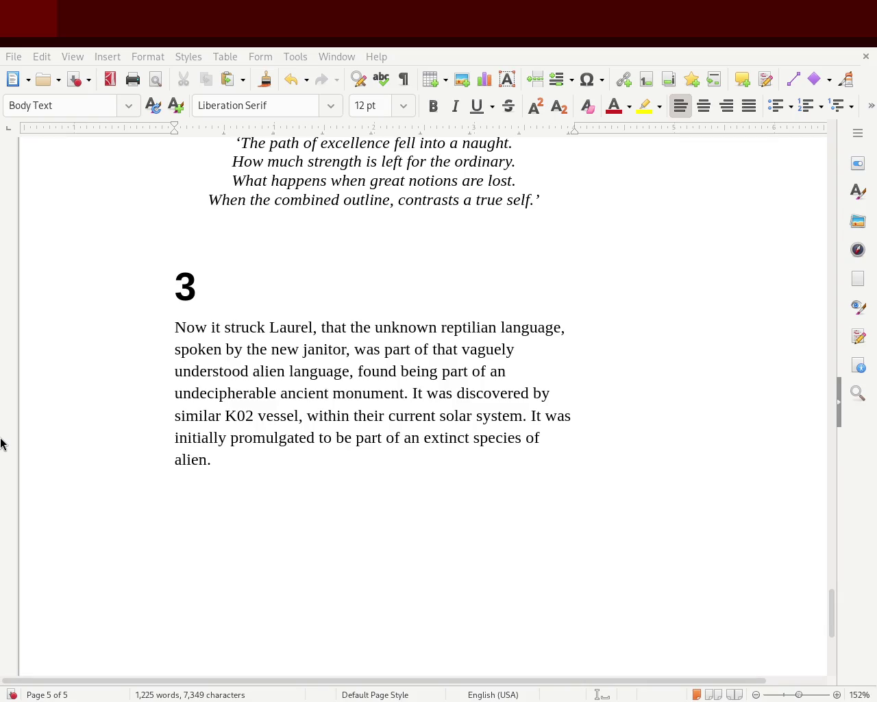
left_click(542, 371)
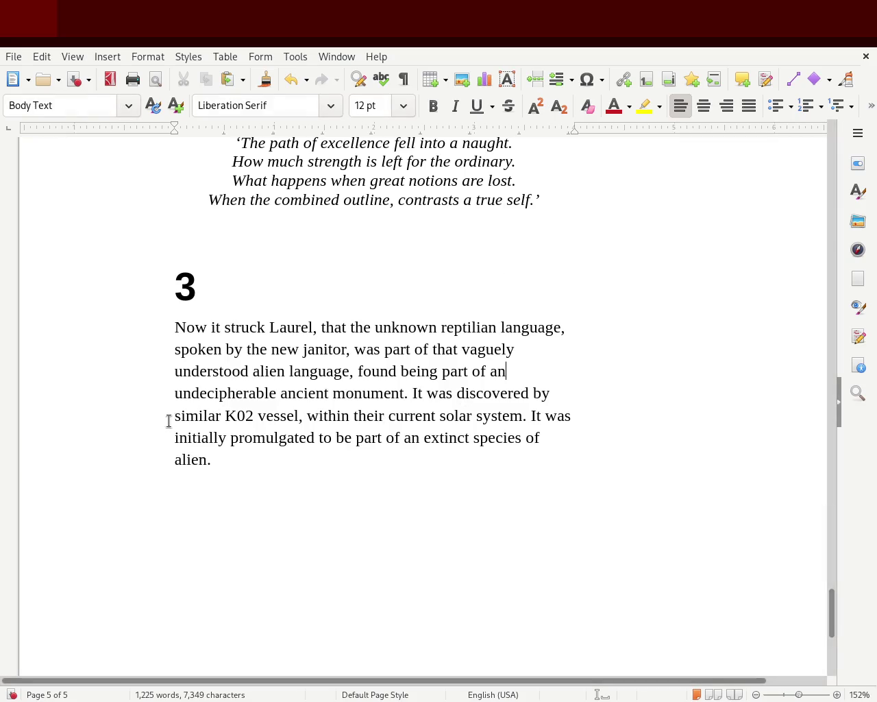
Step: Delete 'alien' before 'language' and insert 'alien' between 'ancient' and 'monument'
double_click(254, 374)
key("Delete")
key("Delete")
key("Right")
key("Right")
key("Right")
key("Right")
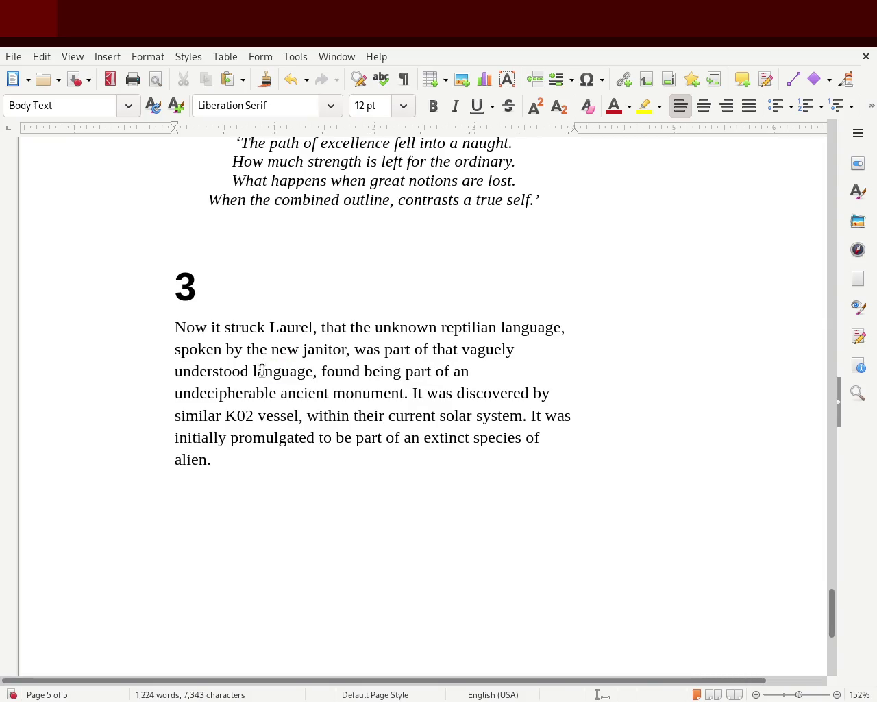
key("Right")
key("Right")
key("Right")
key("Right")
key("Right")
key("Right")
key("Right")
key("Right")
key("Right")
key("Right")
key("Right")
key("Right")
key("Right")
key("Right")
key("Right")
key("Right")
key("Right")
key("Right")
key("Right")
type("alien")
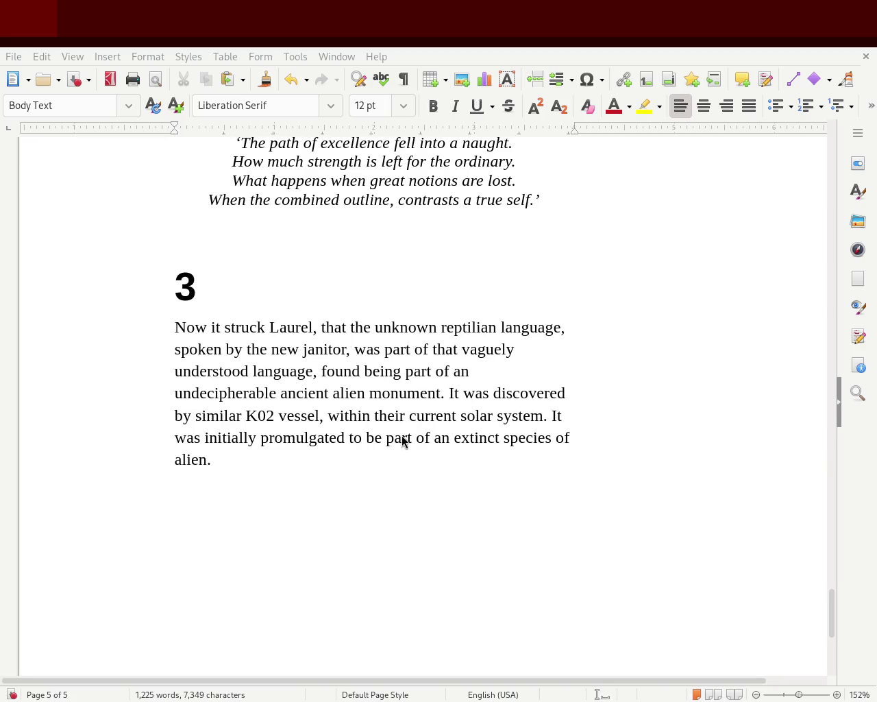
double_click(356, 393)
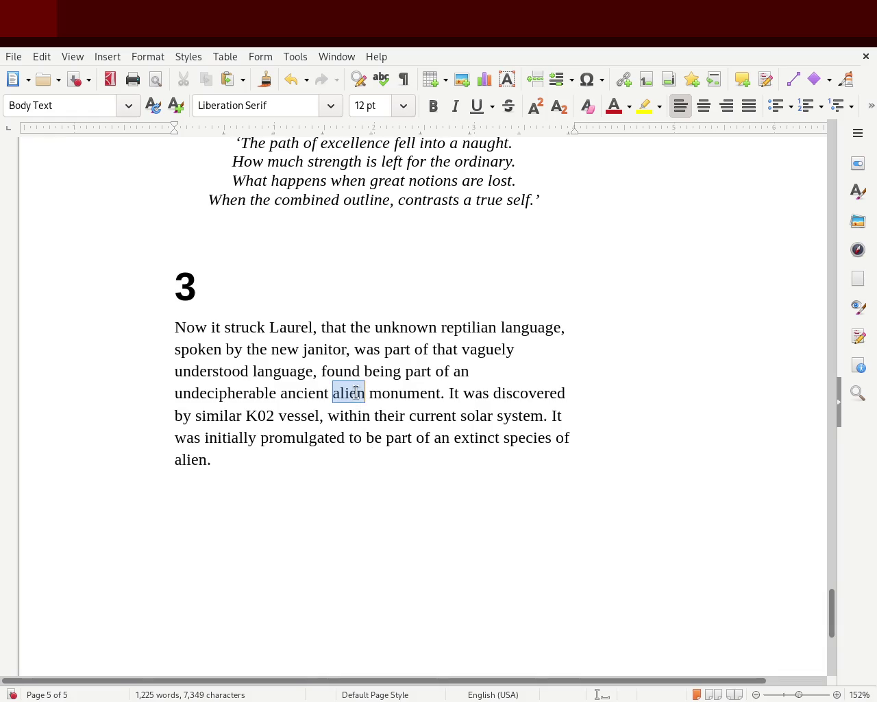
Step: Delete the selected 'alien' between 'ancient' and 'monument'
key("Delete")
key("Delete")
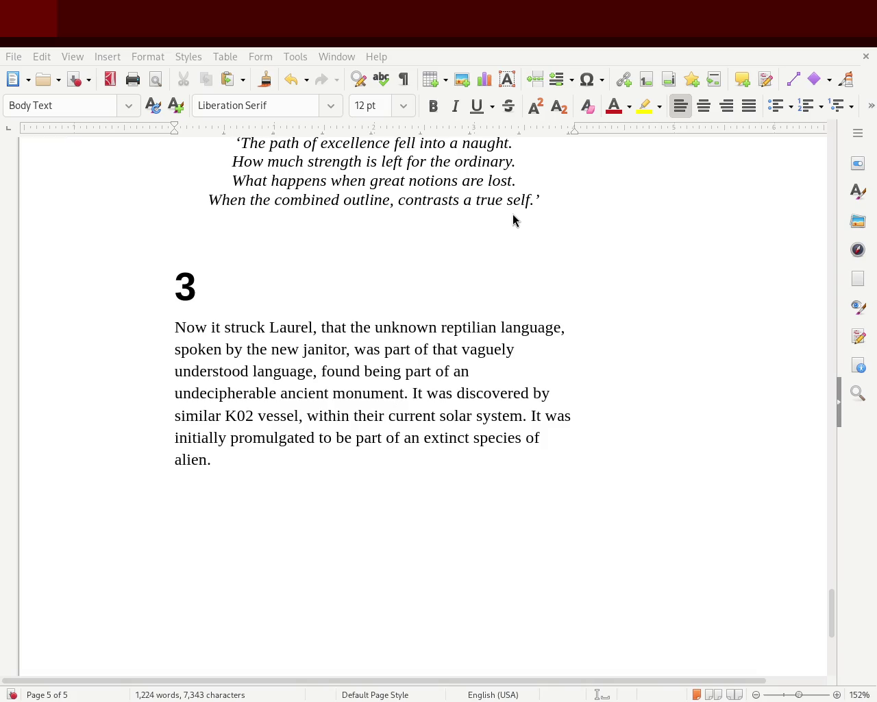
mouse_move(832, 623)
left_mouse_down()
mouse_move(834, 583)
mouse_move(833, 593)
left_mouse_up()
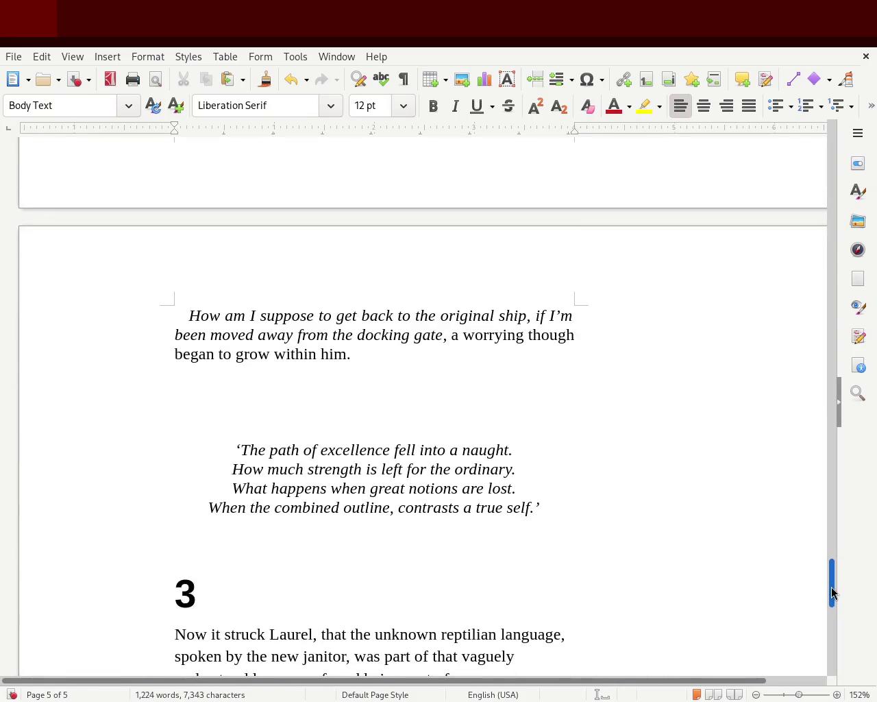
left_click_drag(832, 594, 833, 596)
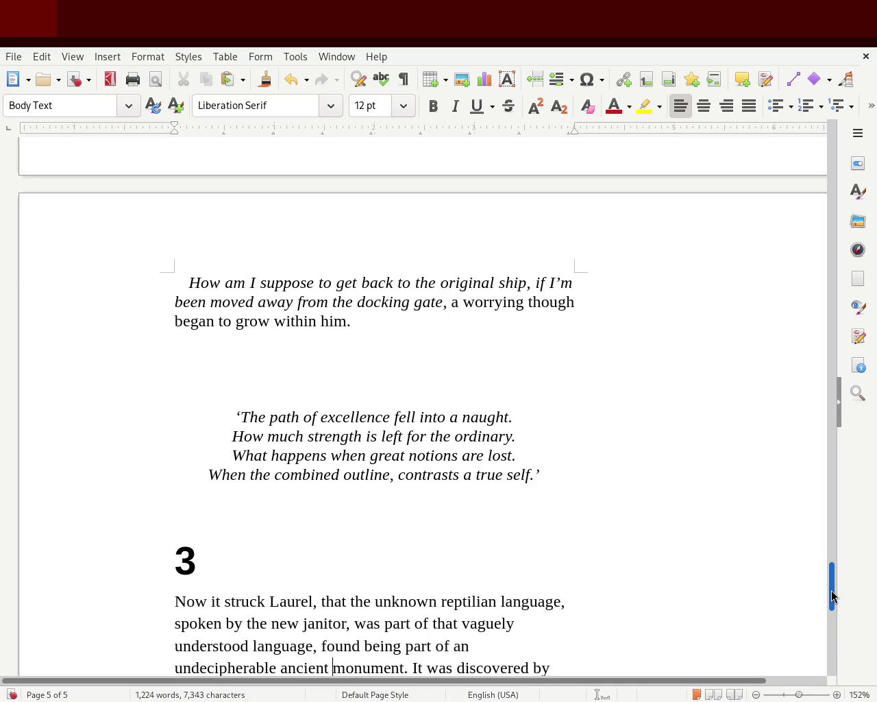
mouse_move(833, 597)
left_mouse_down()
mouse_move(803, 244)
mouse_move(809, 597)
mouse_move(814, 592)
left_mouse_up()
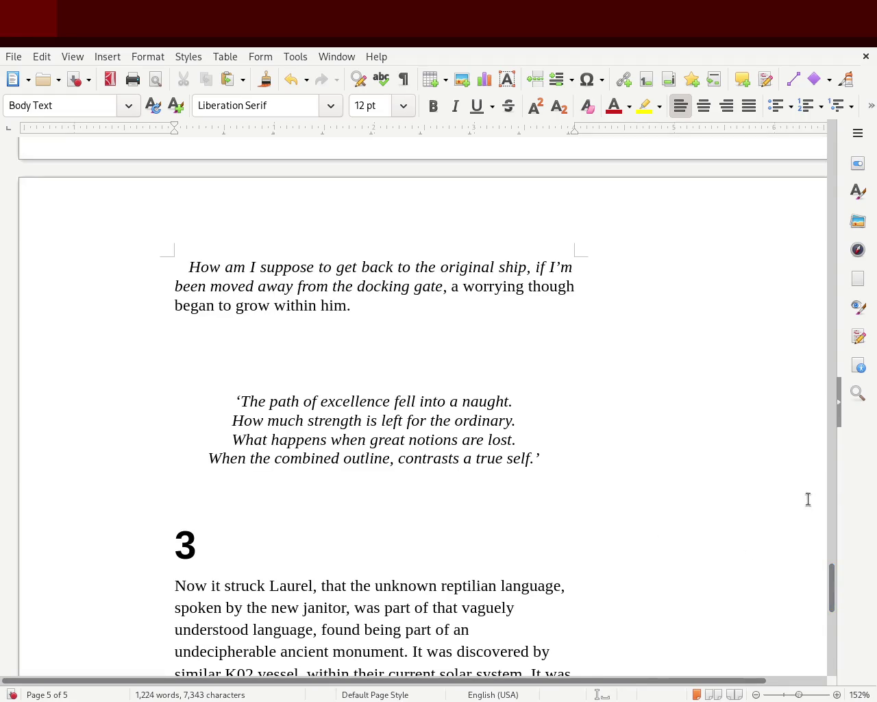
Step: Delete the blank lines between the paragraph and the poem
left_click_drag(832, 583, 832, 585)
left_click(388, 336)
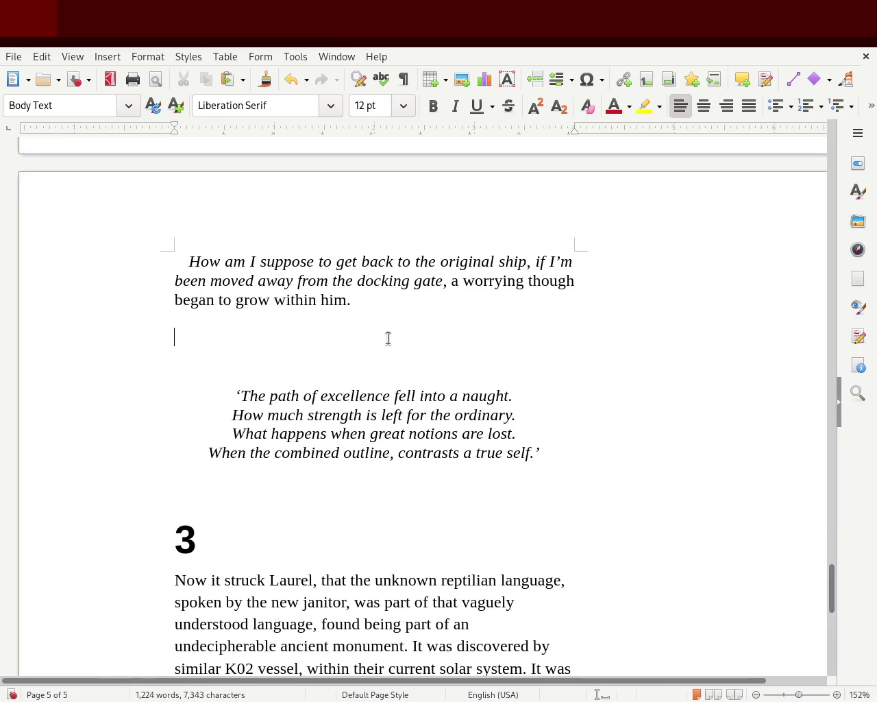
key("Delete")
key("Delete")
key("BackSpace")
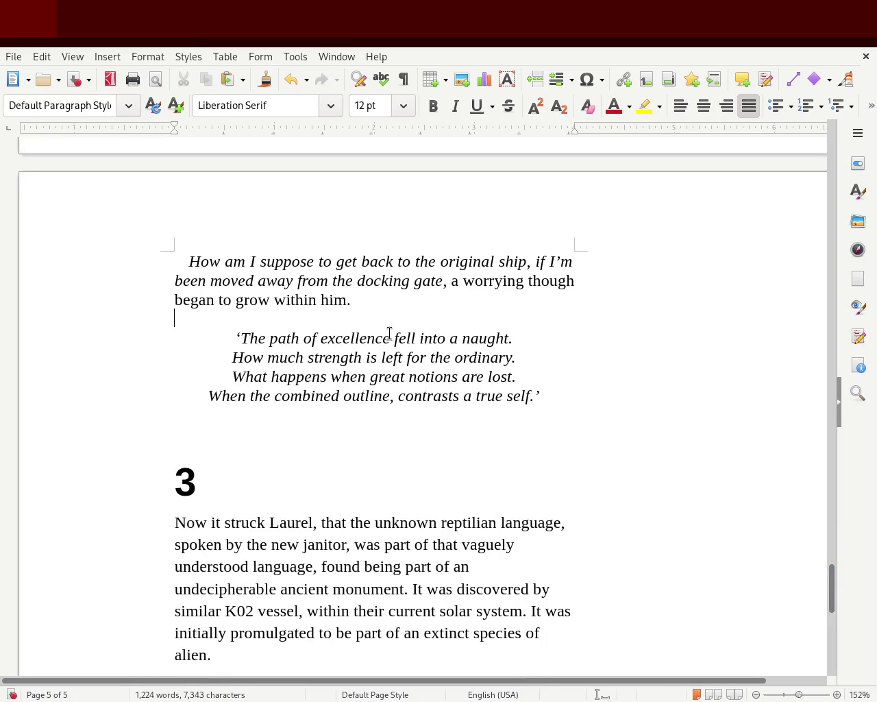
Step: Add empty lines below the poem until chapter 3 starts on a new page
left_click(228, 461)
left_click(328, 430)
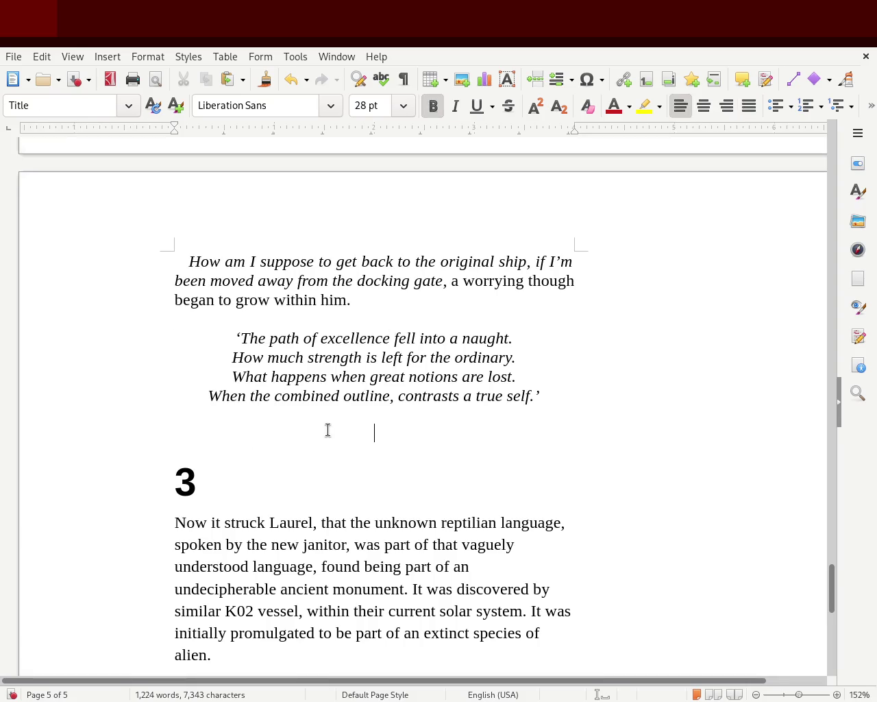
key("Return")
key("Return")
key("Return")
key("Return")
key("Return")
key("Return")
key("Return")
scroll(834, 612, "down", 4)
scroll(825, 620, "down", 5)
key("Return")
key("Return")
key("Return")
key("Return")
key("Return")
key("Return")
key("Return")
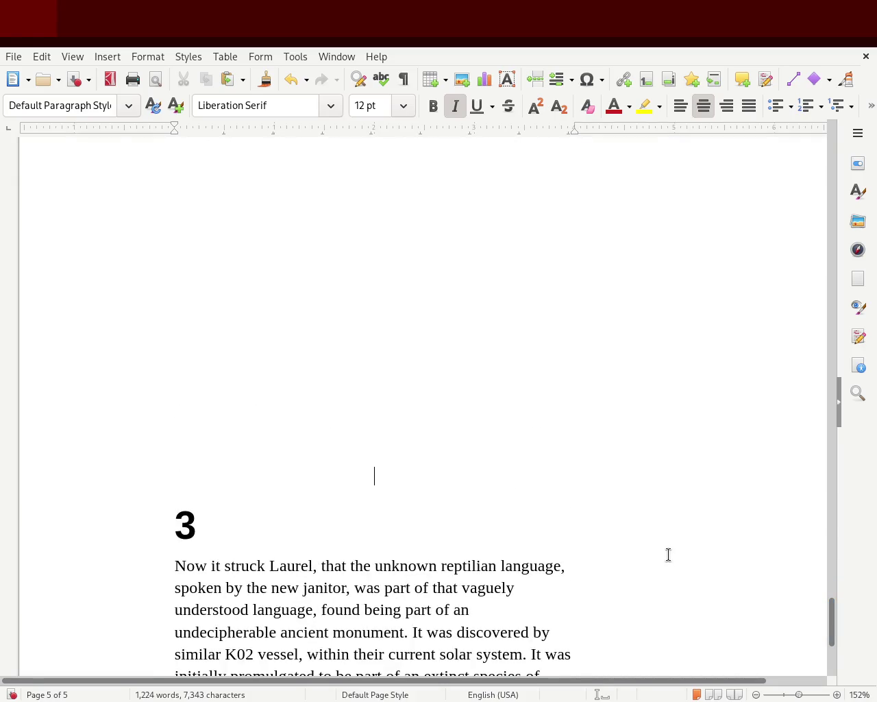
key("Return")
key("Return")
key("Return")
scroll(754, 569, "down", 3)
key("Return")
key("Return")
key("Return")
key("Return")
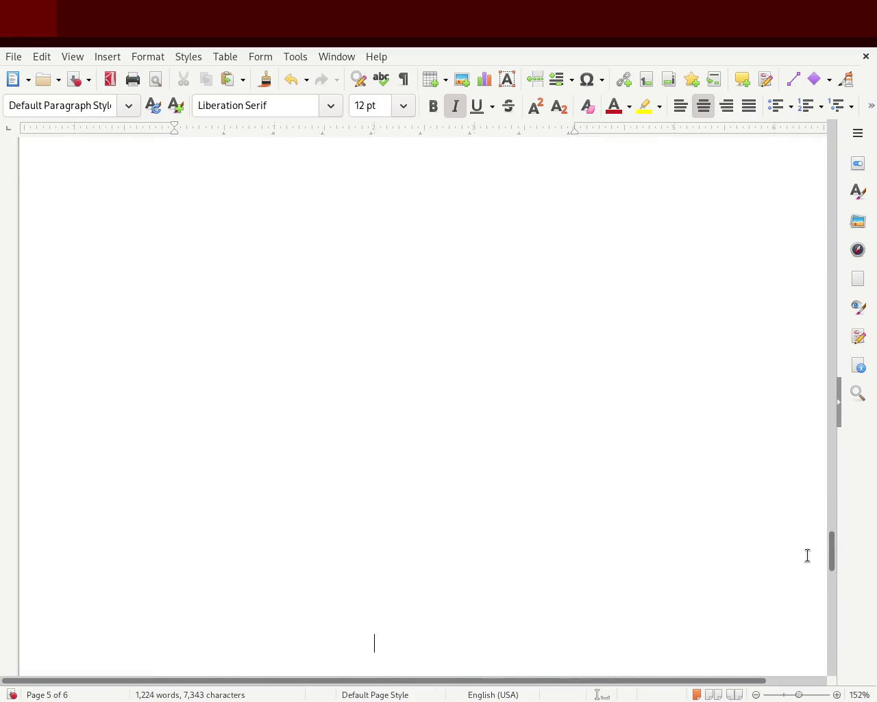
left_click_drag(834, 556, 830, 583)
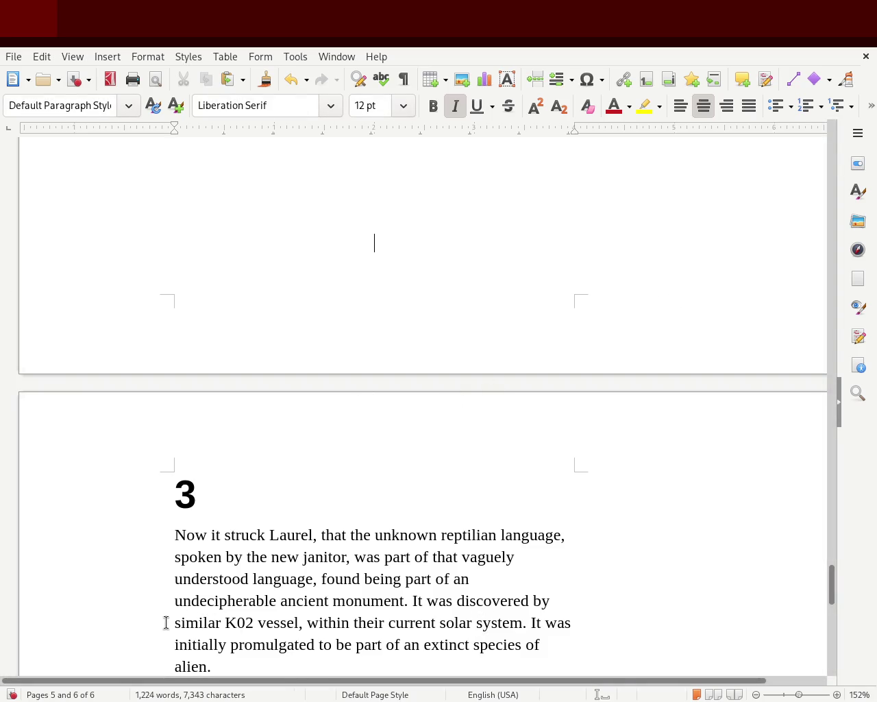
Step: Insert 'a' so the text reads 'discovered by a similar K02 vessel'
left_click(558, 595)
type("a")
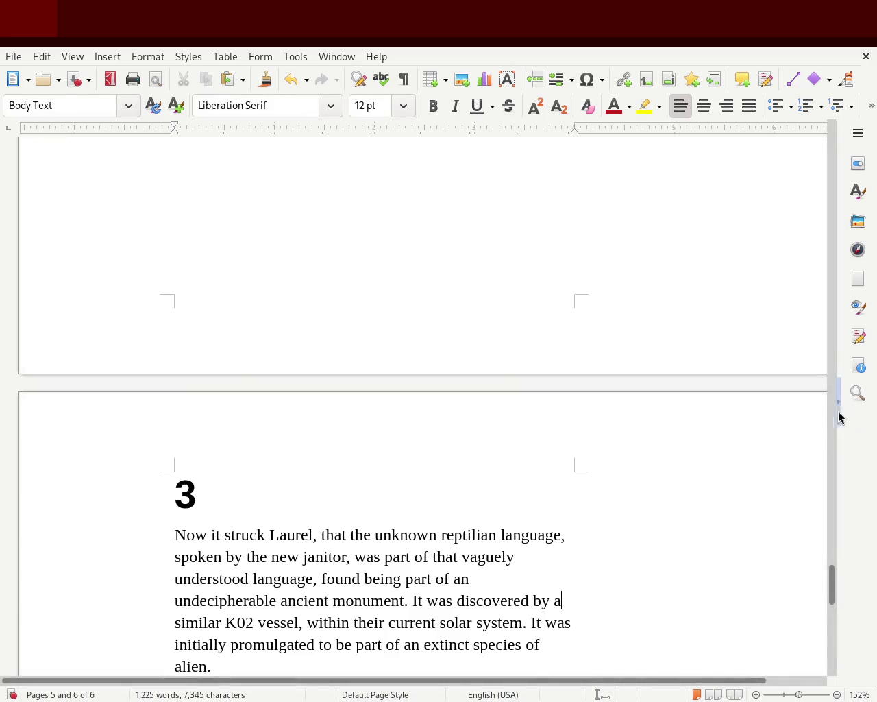
left_click_drag(834, 588, 833, 601)
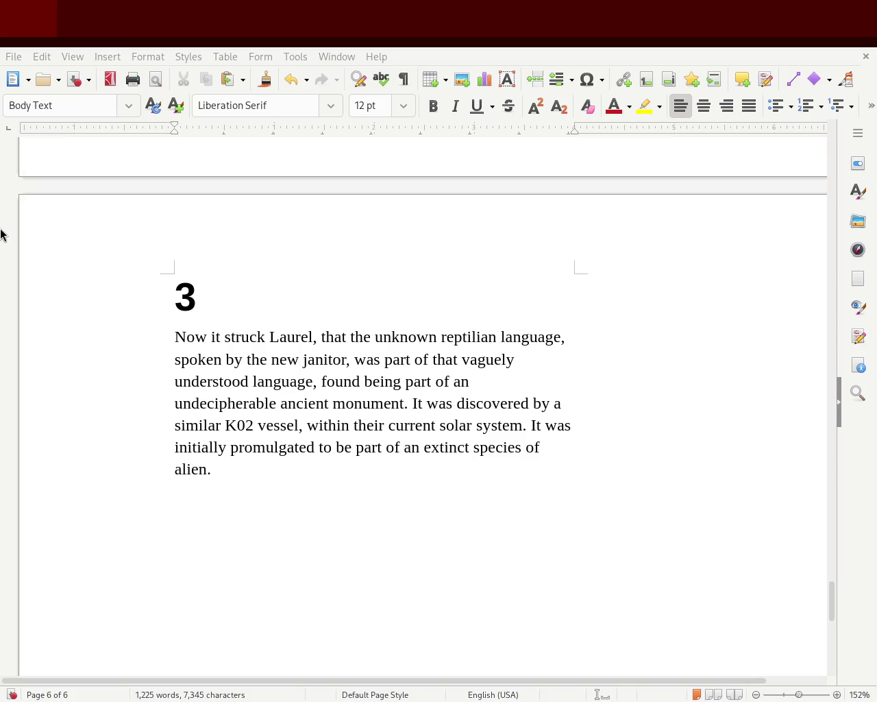
Step: Add 'that was' after 'language' and move the comma to follow 'found'
left_click(695, 231)
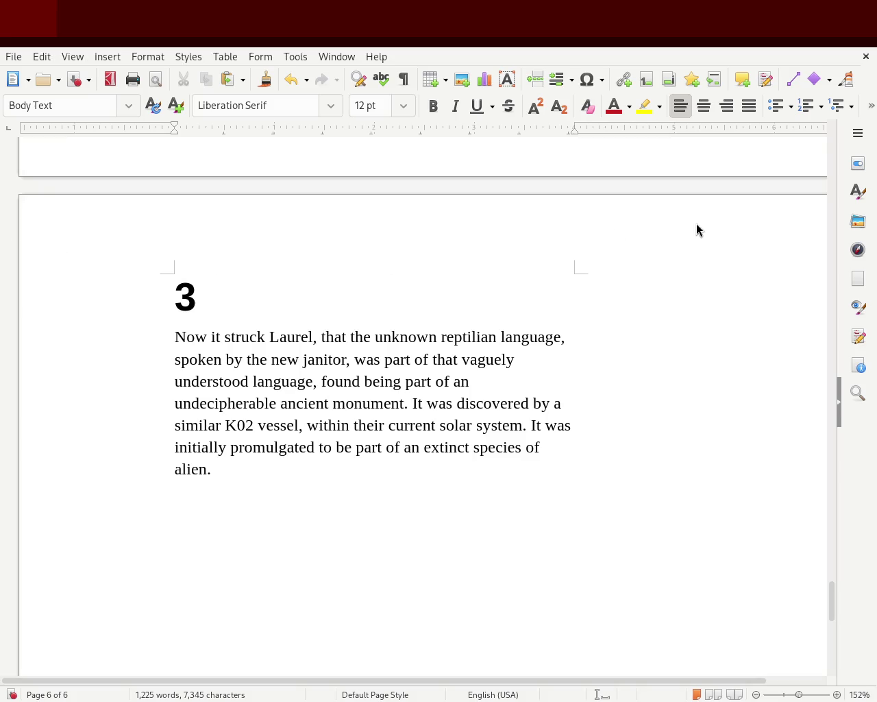
left_click(314, 384)
type("that")
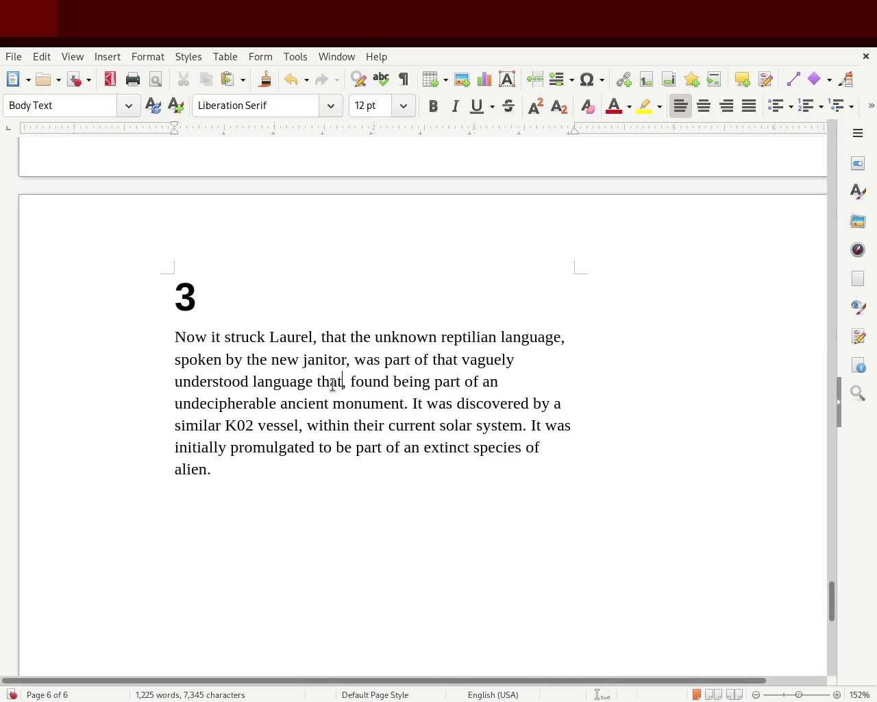
type(" was")
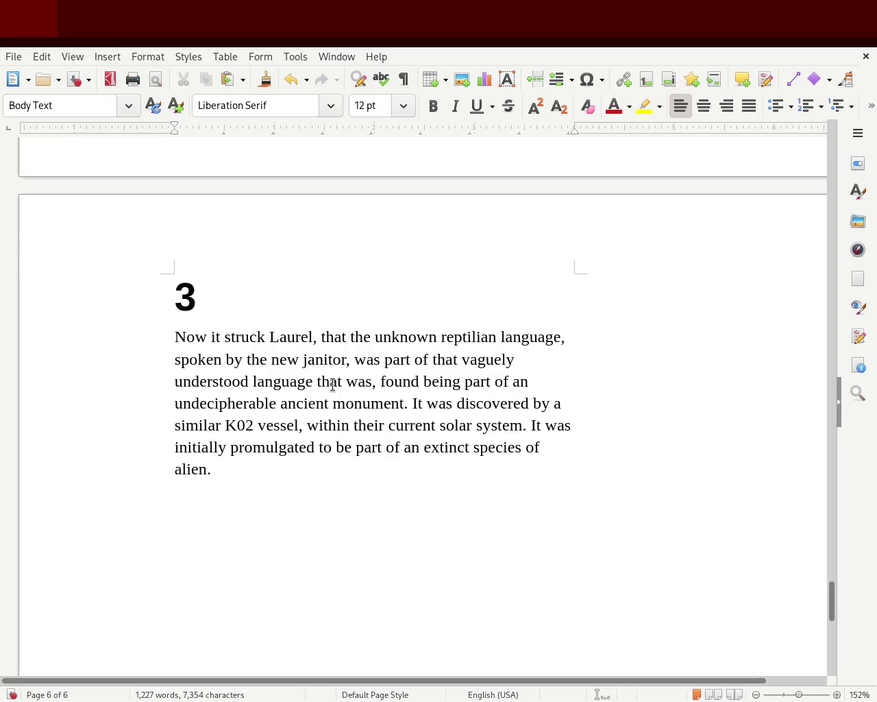
key("Delete")
key("Right")
key("Right")
key("Right")
key("Right")
key("Right")
key("Right")
type(",")
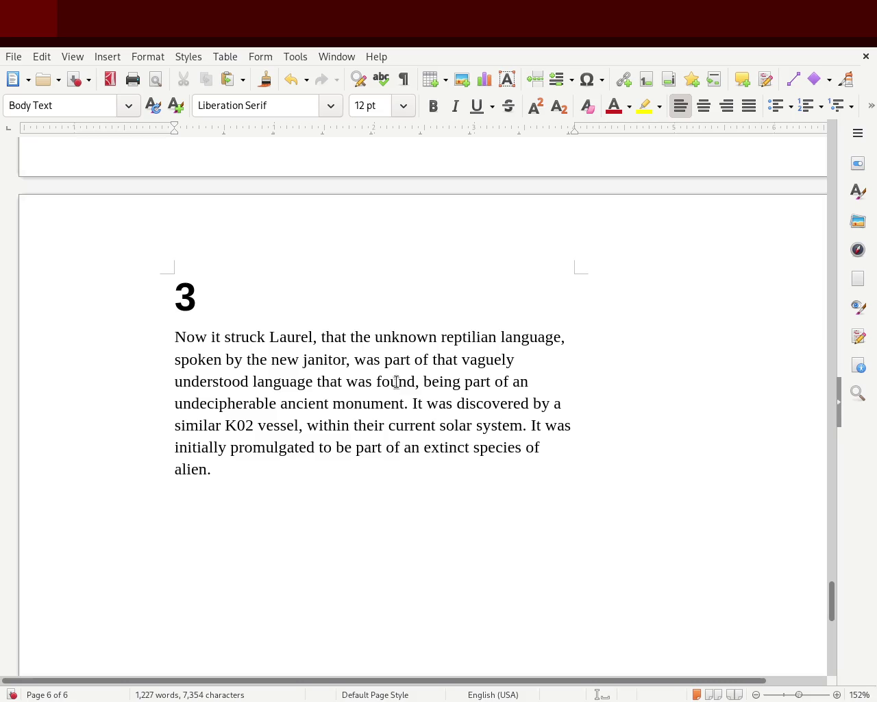
Step: Replace 'found' with 'unearthed' in chapter 3
double_click(397, 381)
key("BackSpace")
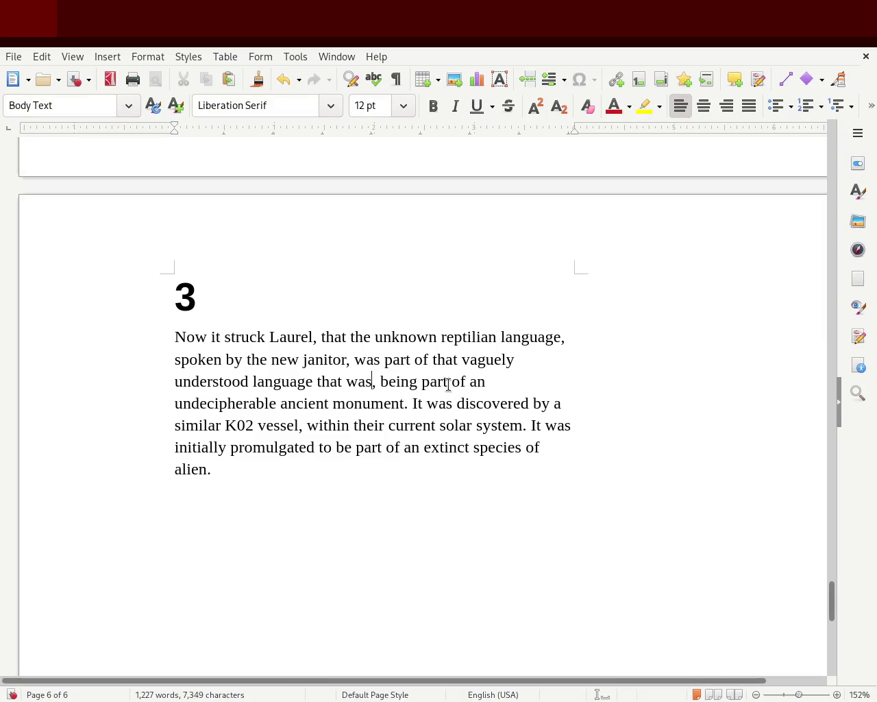
key("BackSpace")
key("BackSpace")
key("BackSpace")
key("BackSpace")
key("BackSpace")
key("BackSpace")
key("BackSpace")
type("u")
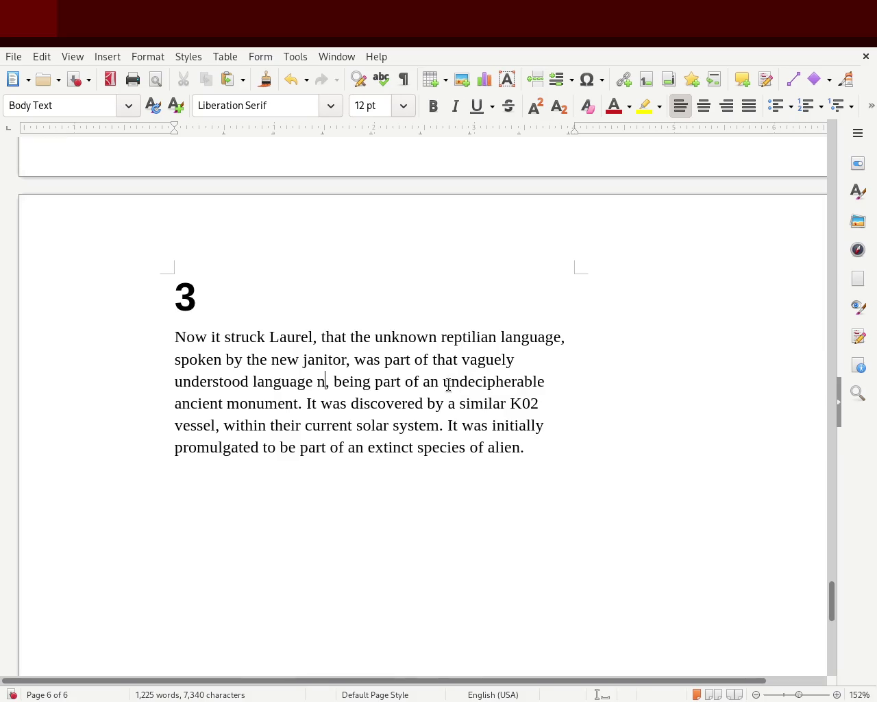
type("near")
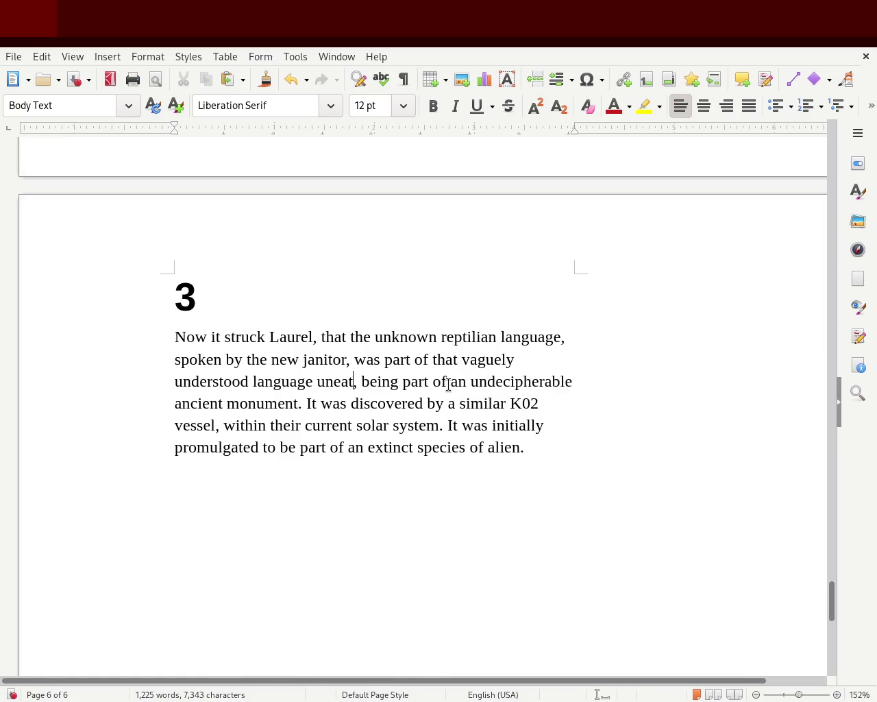
type("thed")
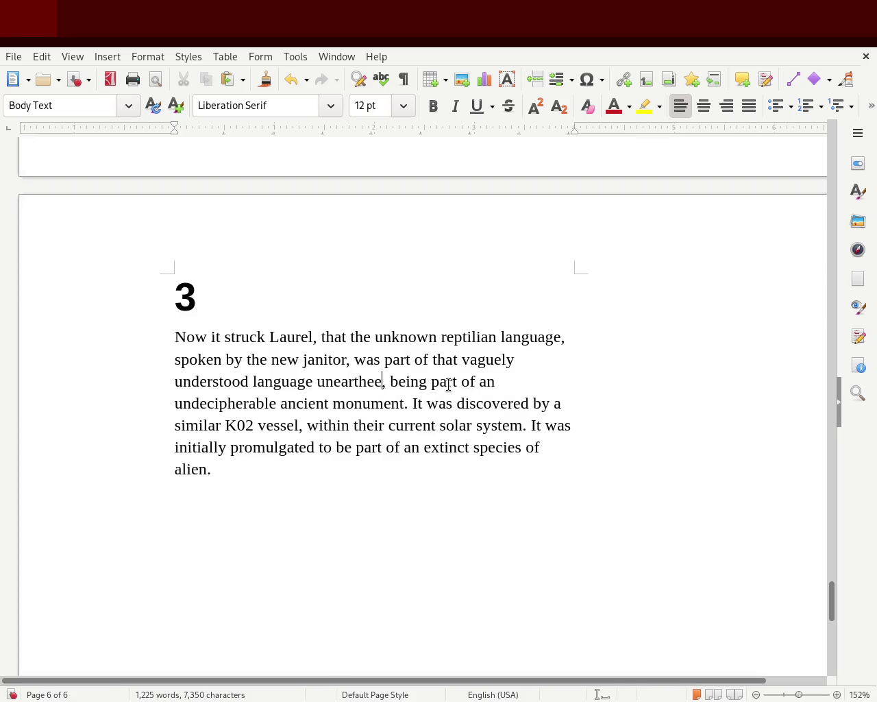
left_click(410, 425)
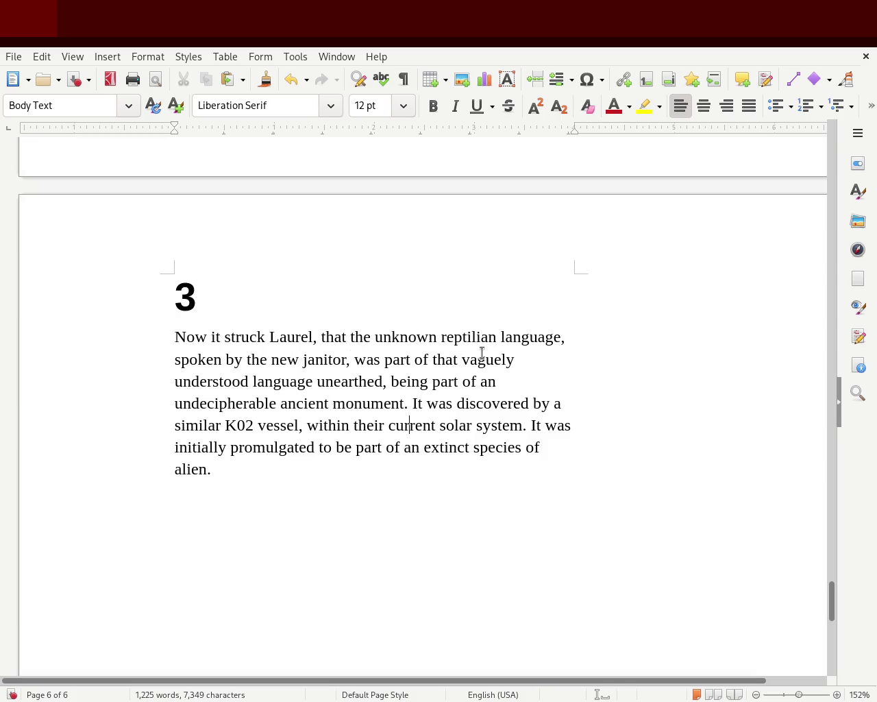
Step: Reinsert 'that was' before 'unearthed' and fix the spacing around it
left_click(317, 383)
type("that")
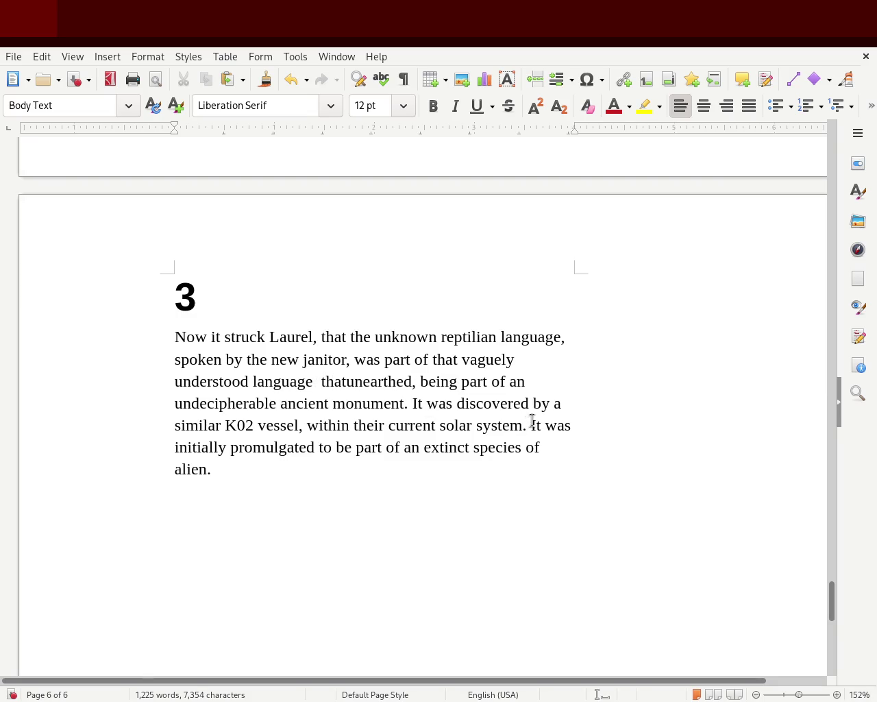
type(" was")
key("Left")
key("ctrl+Left")
key("ctrl+Left")
key("Left")
key("Delete")
key("Right")
key("Right")
key("Right")
key("Right")
key("Right")
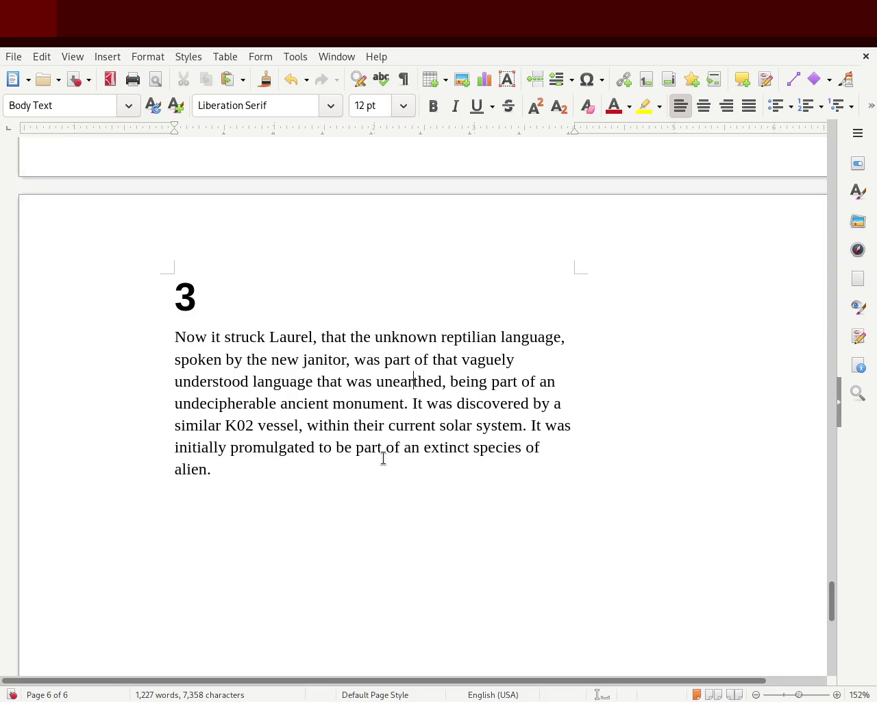
Step: Change 'an' to 'a', then try and remove 'currently' and 'somehow' before 'undecipherable'
left_click(574, 382)
key("BackSpace")
type("currently")
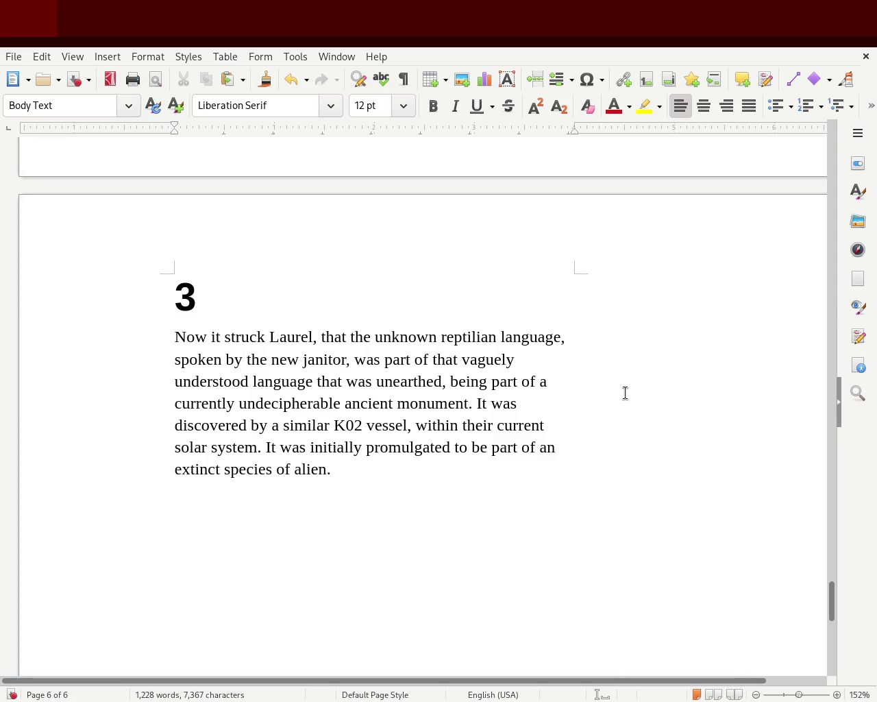
double_click(184, 395)
key("Delete")
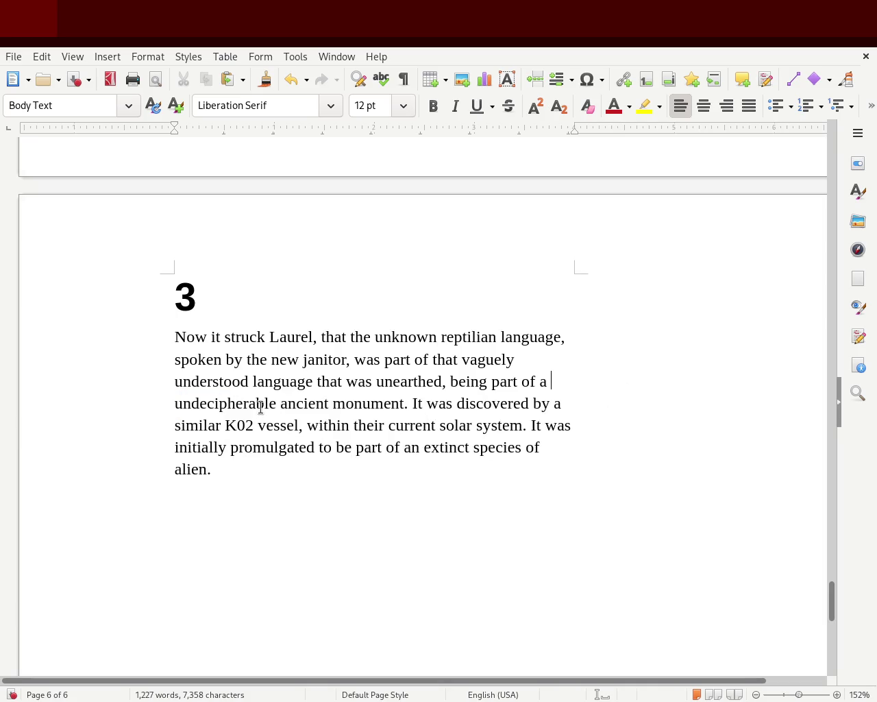
type("some ")
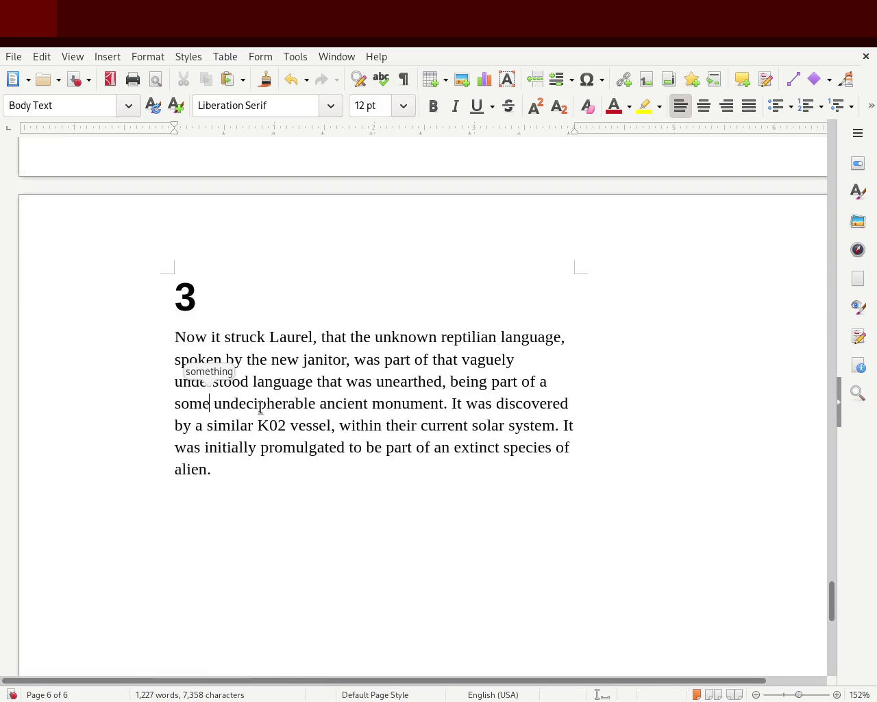
type("how")
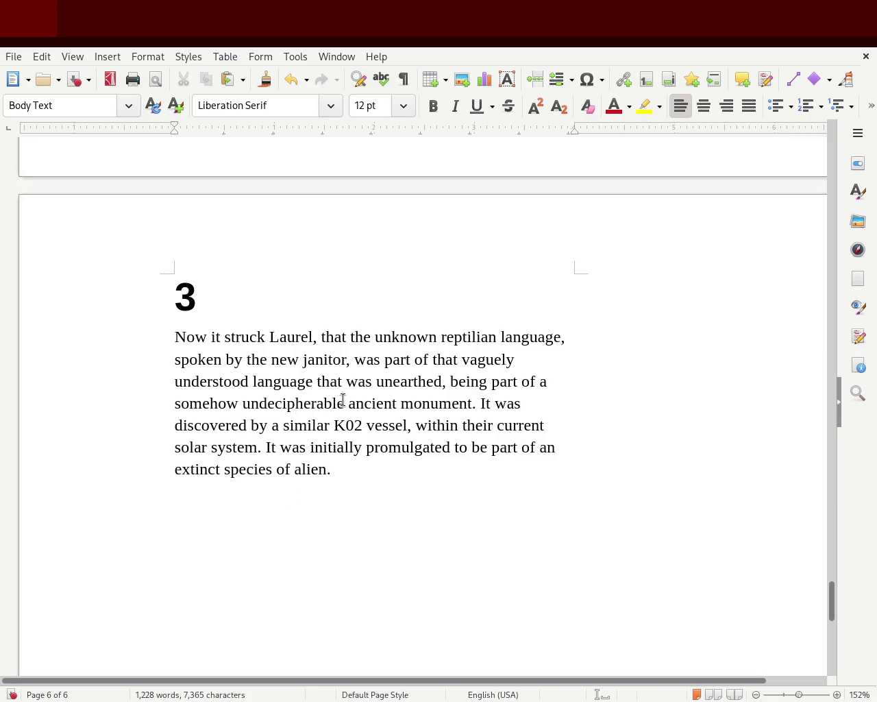
double_click(208, 404)
key("BackSpace")
key("BackSpace")
key("Delete")
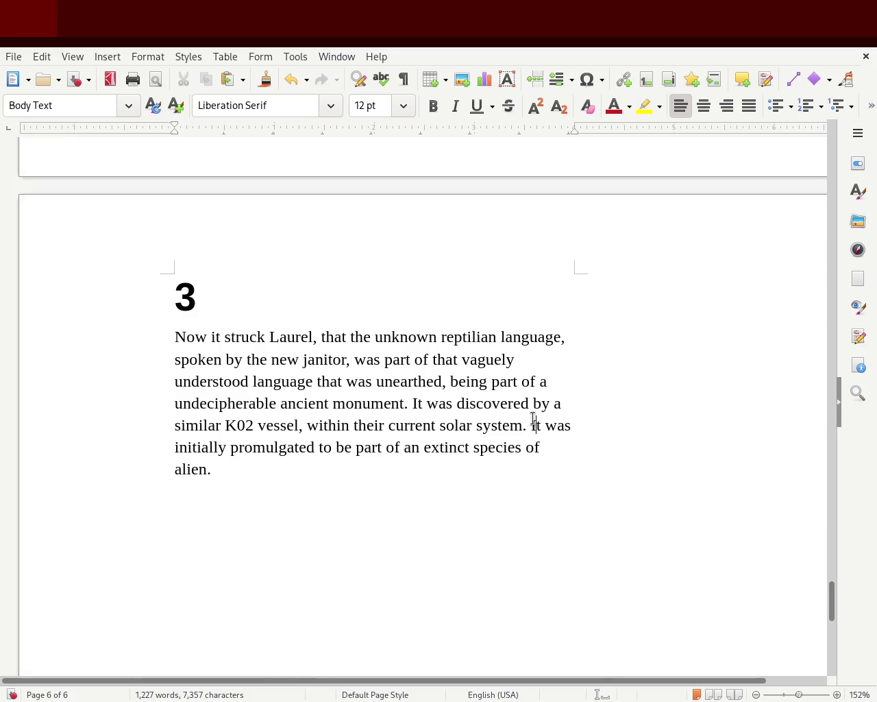
Step: Select 'It was' before 'initially promulgated' and place the cursor at its start
left_click_drag(532, 425, 583, 425)
left_click(619, 425)
key("Left")
key("Left")
key("Left")
key("Left")
key("Left")
key("Left")
Step: Replace 'It was' with a capital 'I' on 'Initially', save, and insert 'recently' before 'unearthed'
key("Delete")
key("Delete")
key("Delete")
key("Delete")
key("Delete")
key("Delete")
key("Delete")
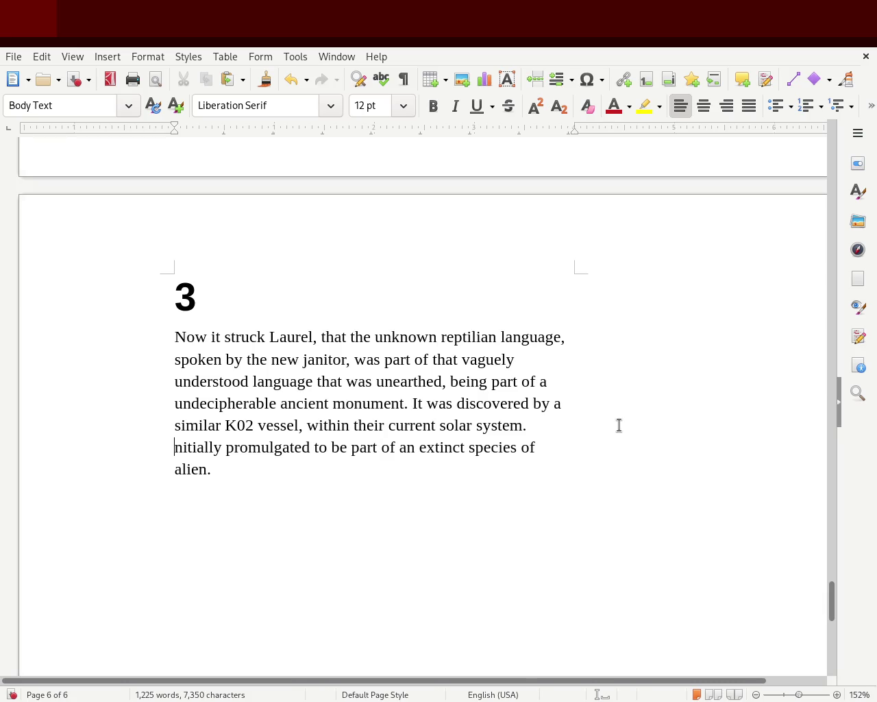
type("I")
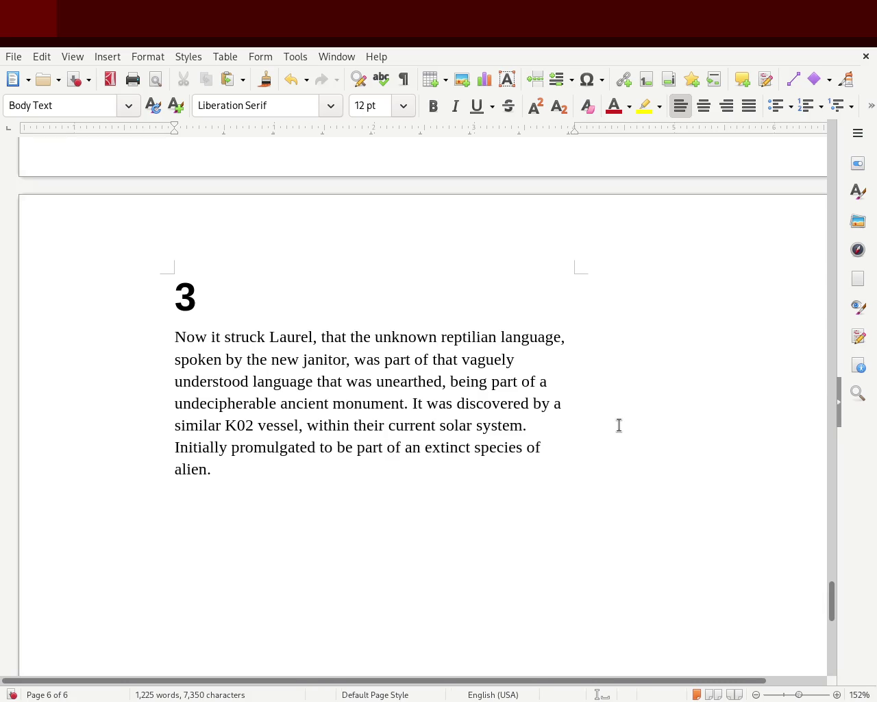
key("ctrl+Right")
key("Right")
key("Right")
key("Right")
key("ctrl+s")
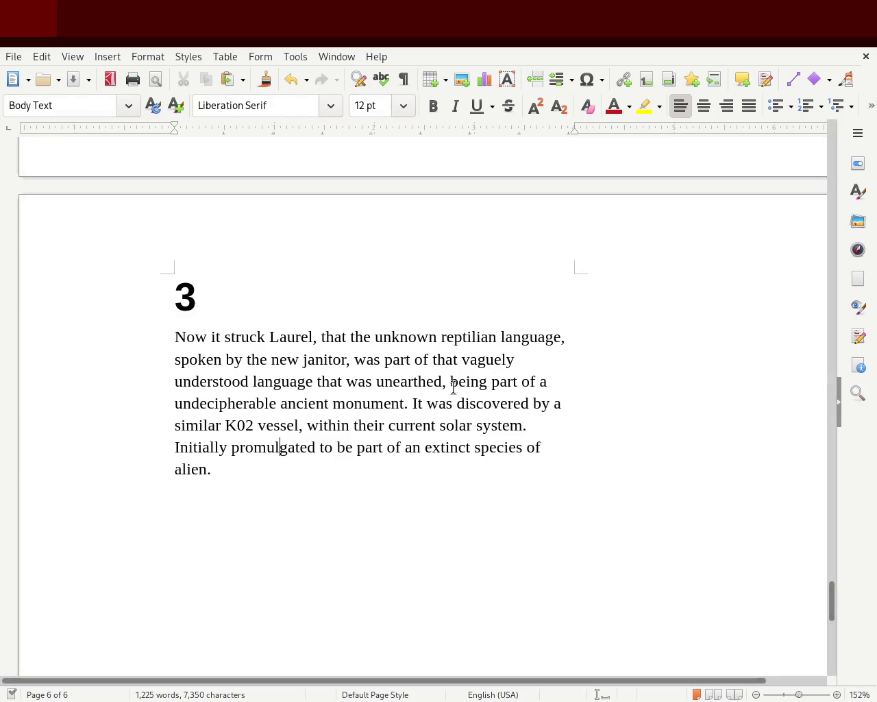
left_click(374, 381)
type("recently")
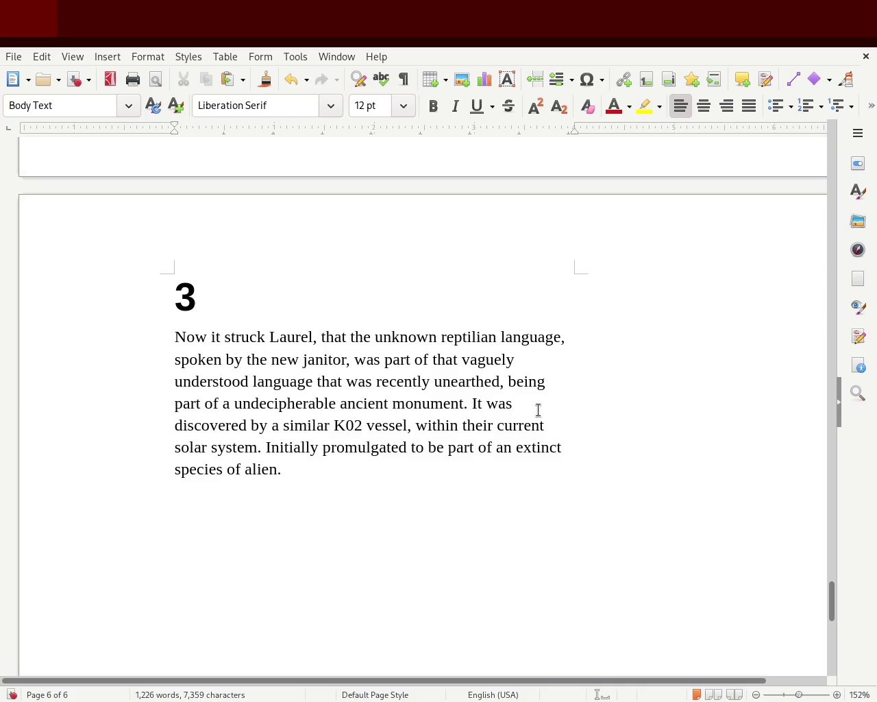
Step: Delete the 'being … discovered' clause and its comma, then insert ', it was' after 'Initially'
left_click_drag(247, 425, 504, 377)
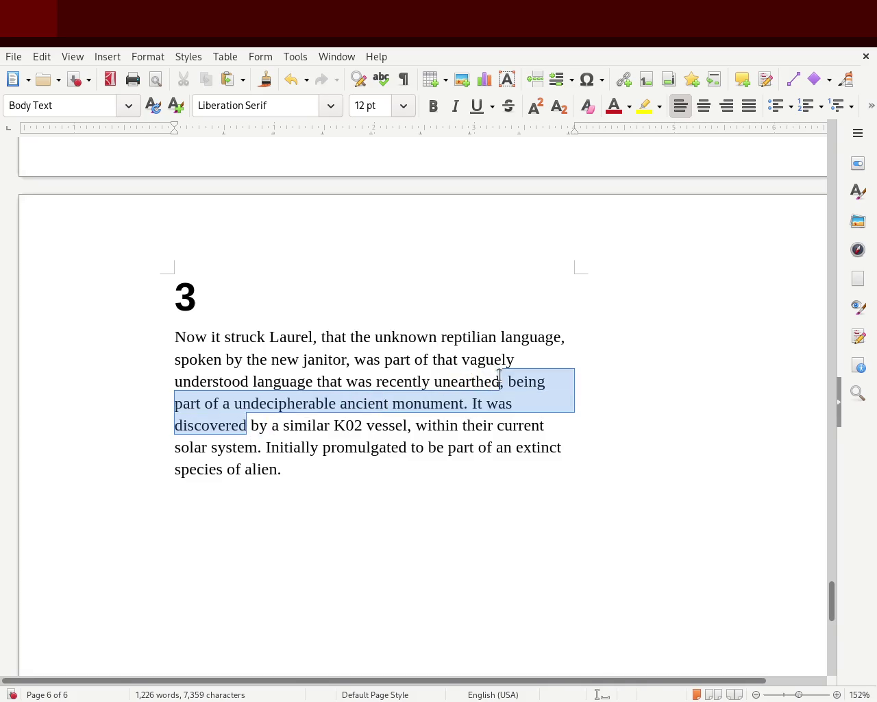
key("Delete")
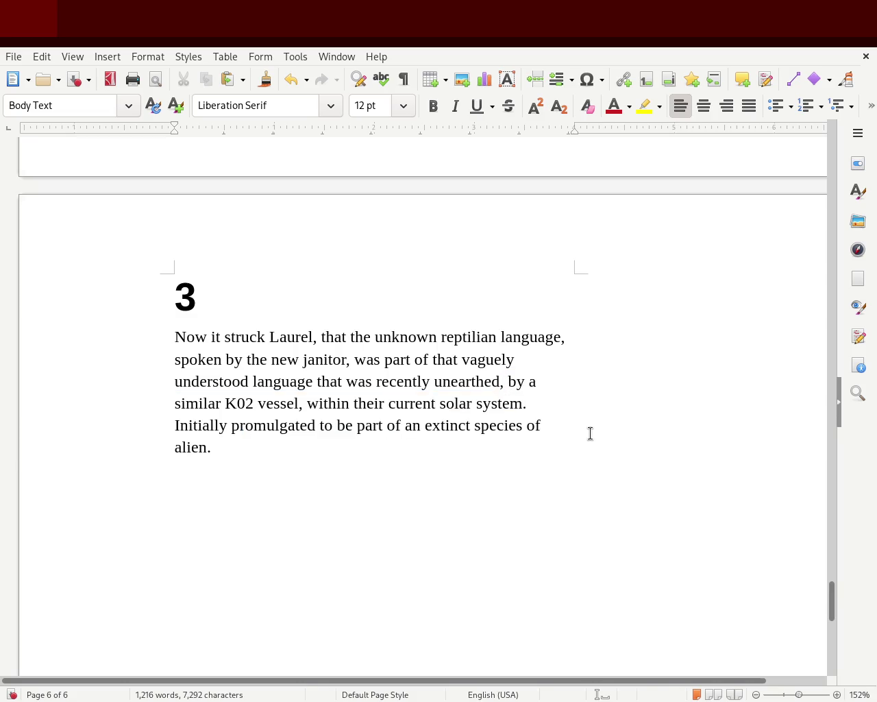
key("BackSpace")
left_click(230, 425)
type(", it was")
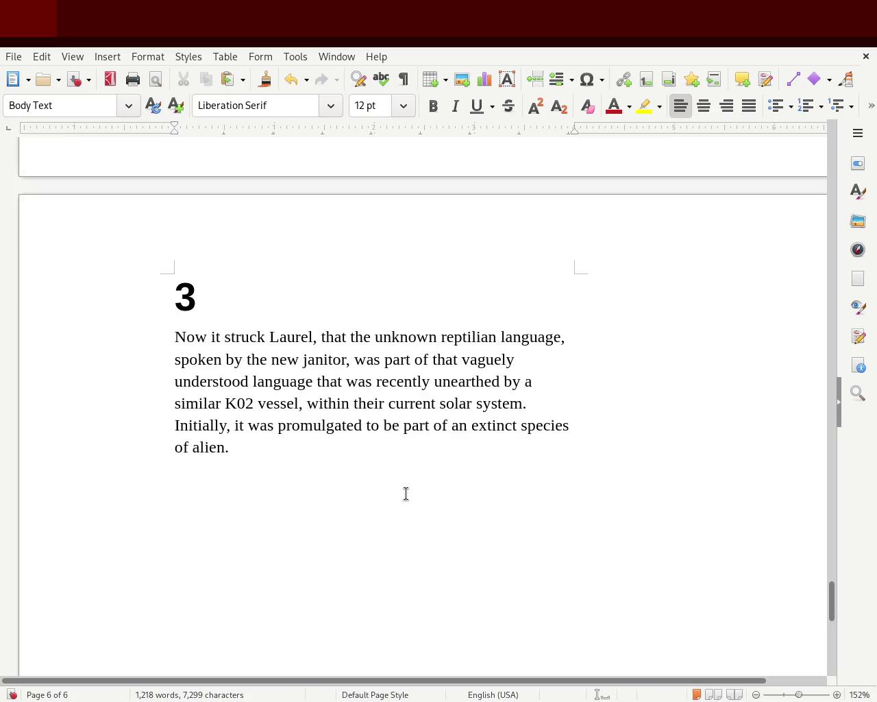
left_click_drag(381, 461, 104, 351)
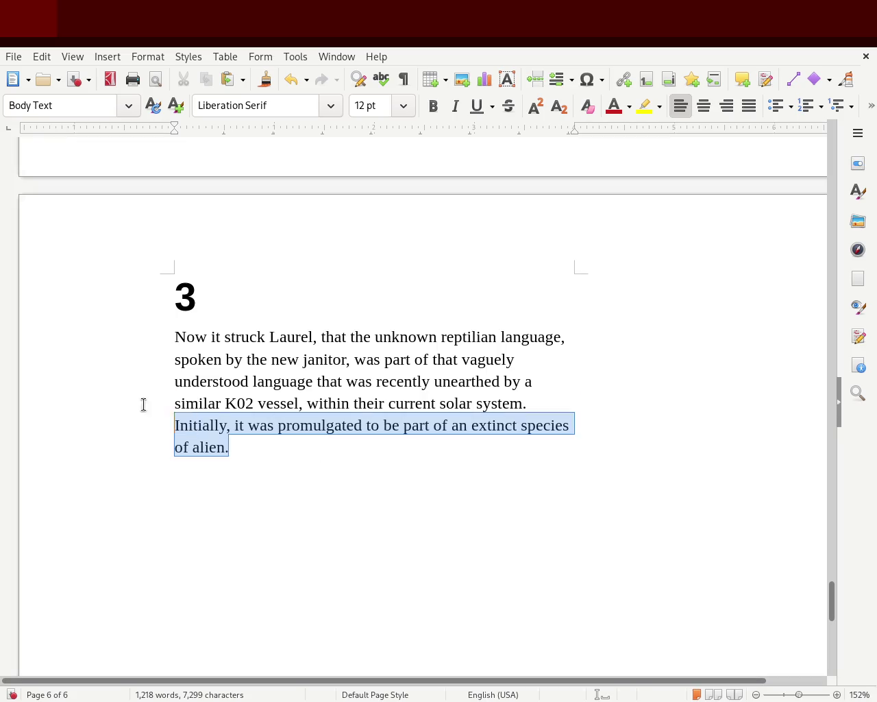
Step: Select chapter 3's opening paragraph and apply Justified alignment
left_click(352, 459)
left_click_drag(260, 447, 165, 345)
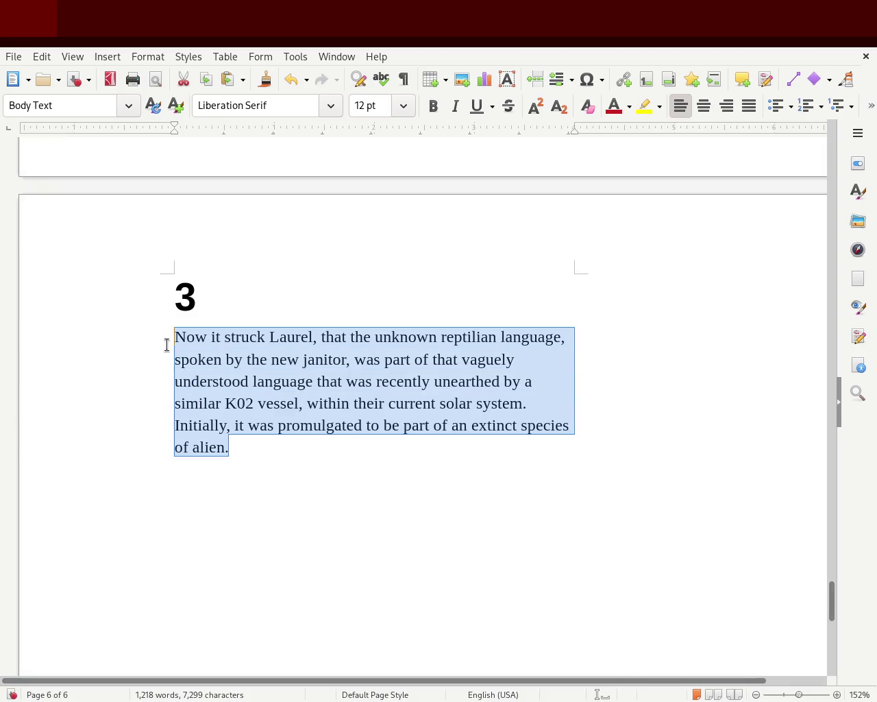
left_click(749, 106)
left_click(682, 410)
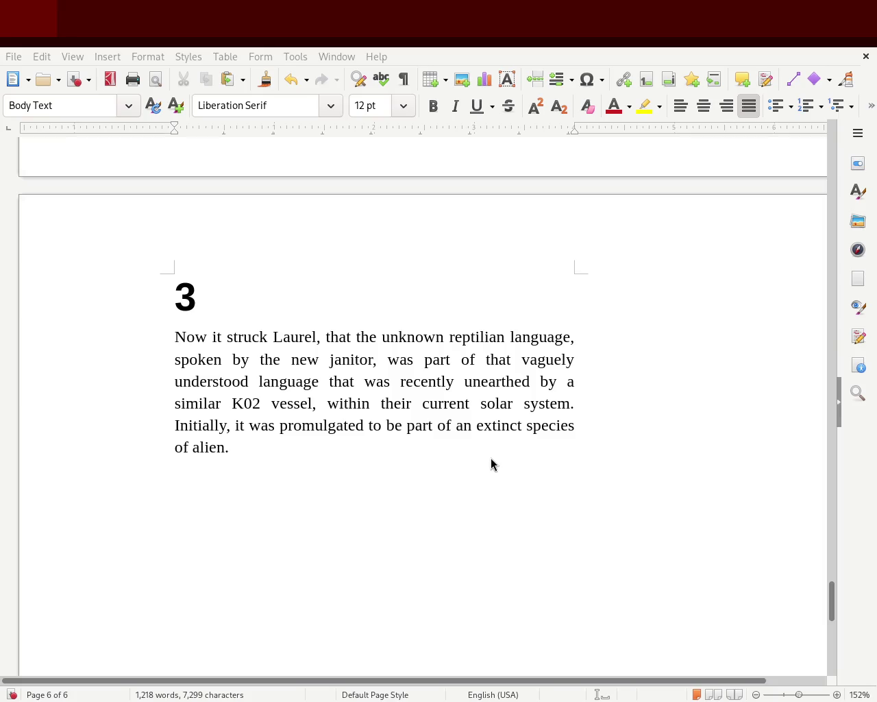
key("Right")
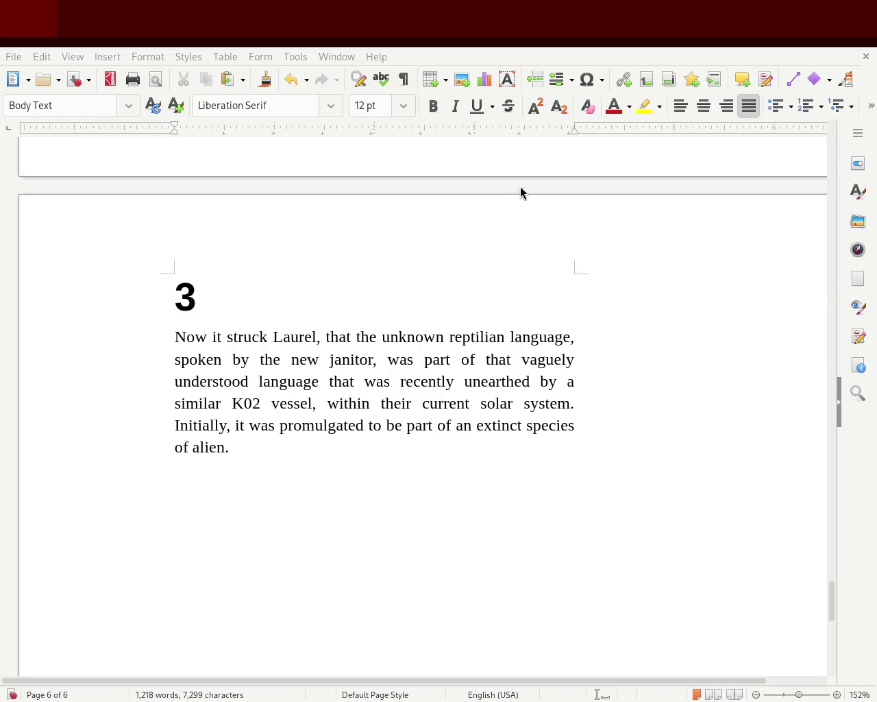
key("Left")
Step: Move the insertion point to just before 'part' in chapter 3's opening sentence
left_click(320, 381)
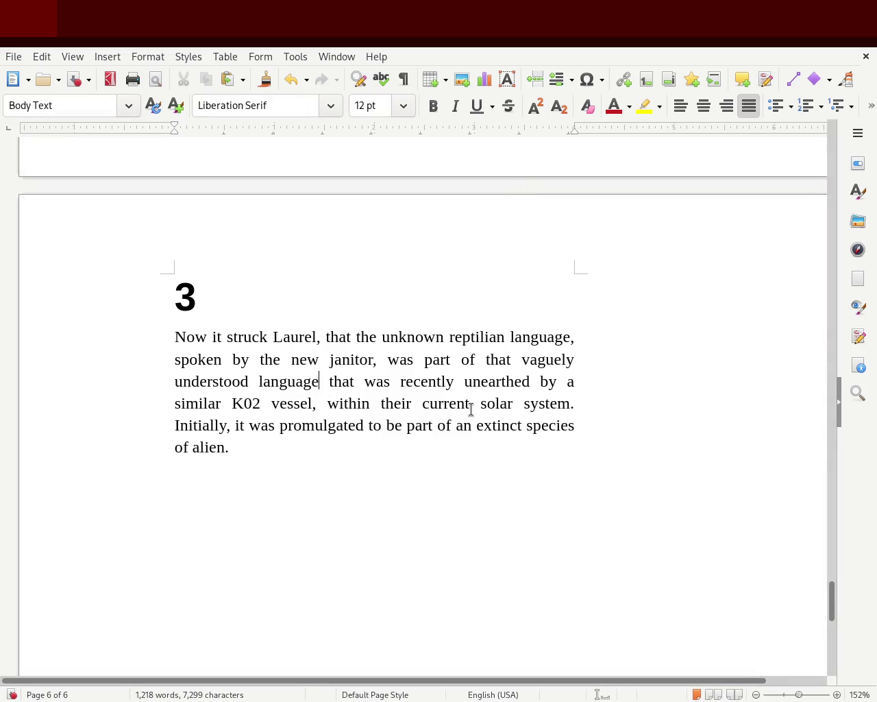
key("Up")
key("Right")
key("Right")
key("Right")
key("Right")
key("Right")
key("Right")
key("Right")
key("Right")
key("Right")
key("Right")
key("Right")
key("Right")
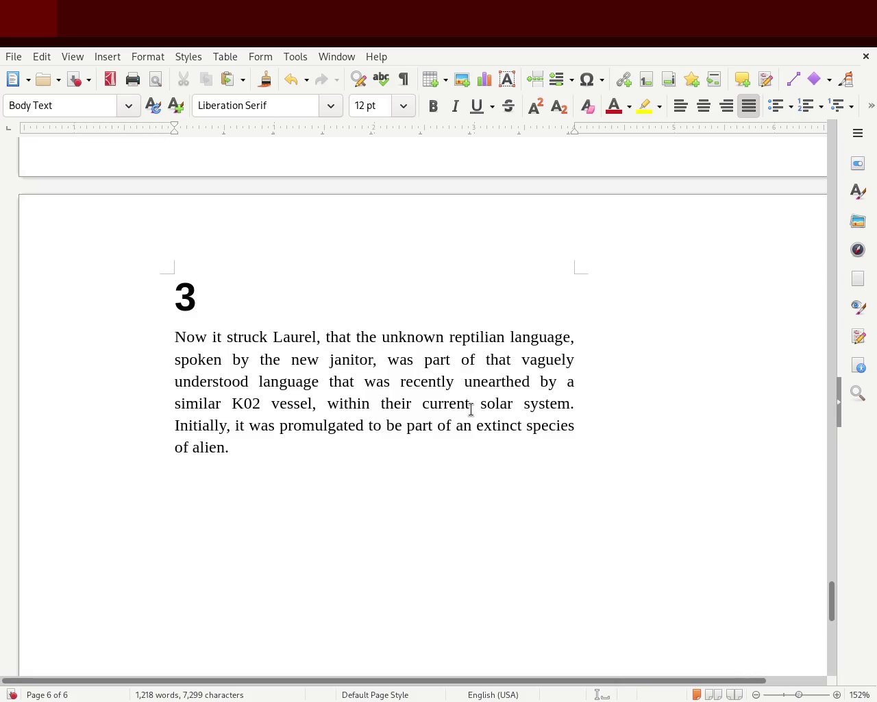
key("Down")
key("Down")
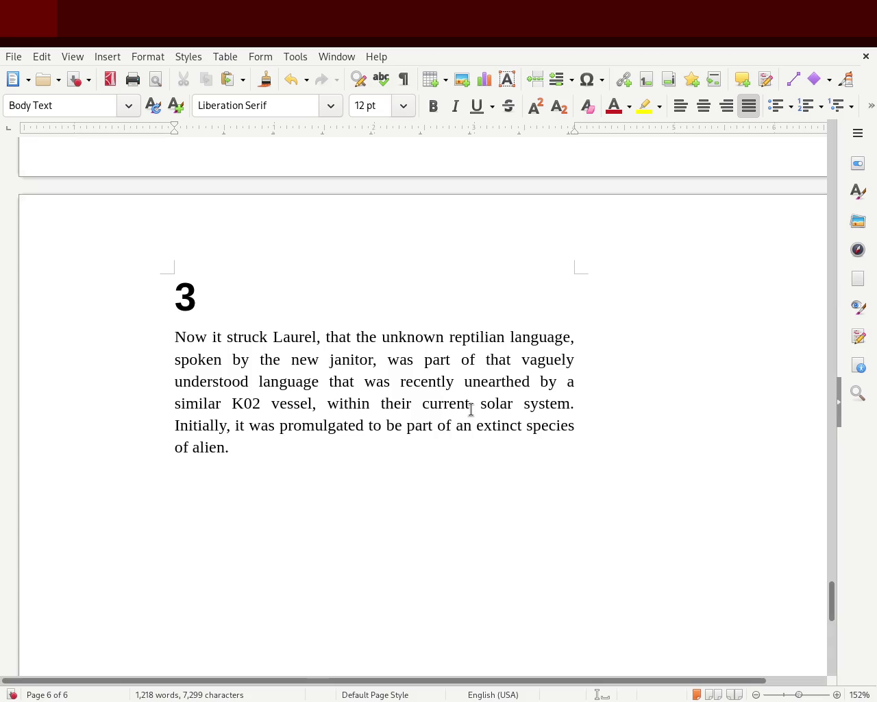
key("Up")
key("Up")
key("Up")
key("Right")
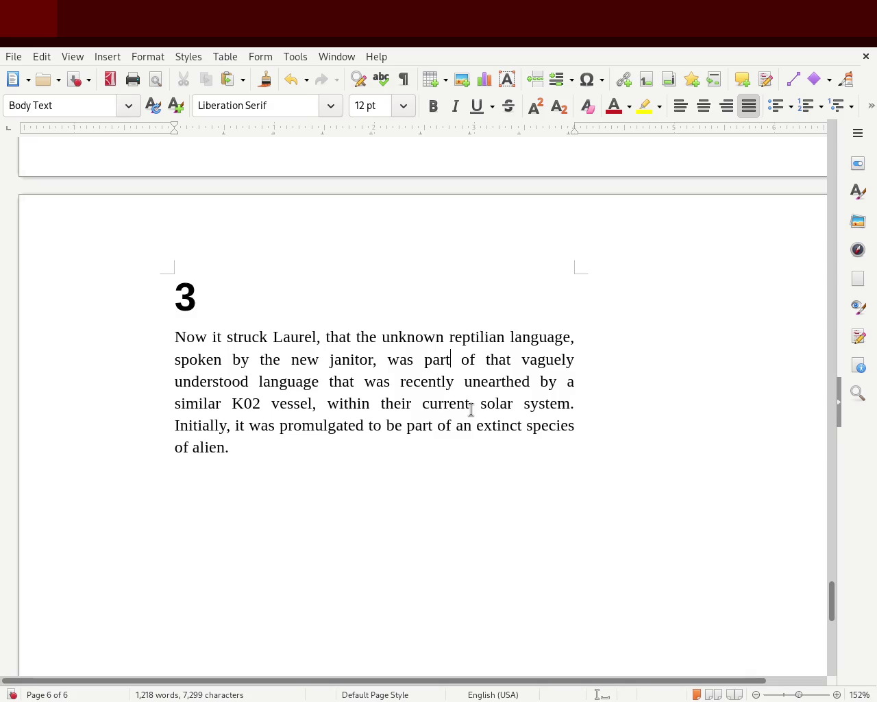
key("Left")
key("Left")
key("Left")
key("Left")
key("Left")
key("Left")
key("Right")
key("Right")
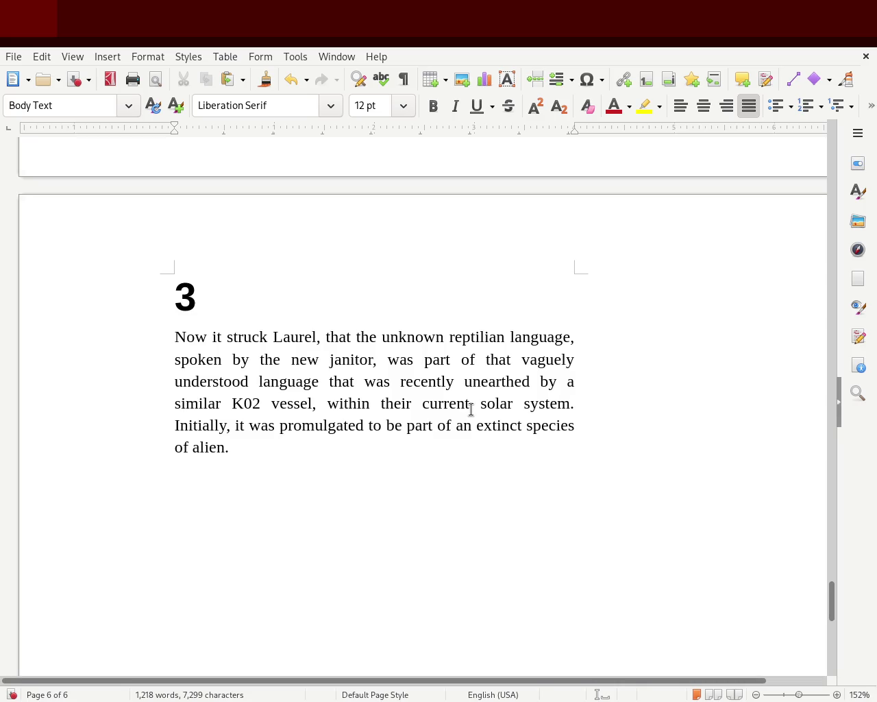
Step: Replace 'part of that vaguely understood' with 'was somehow remissant of a'
type("wa")
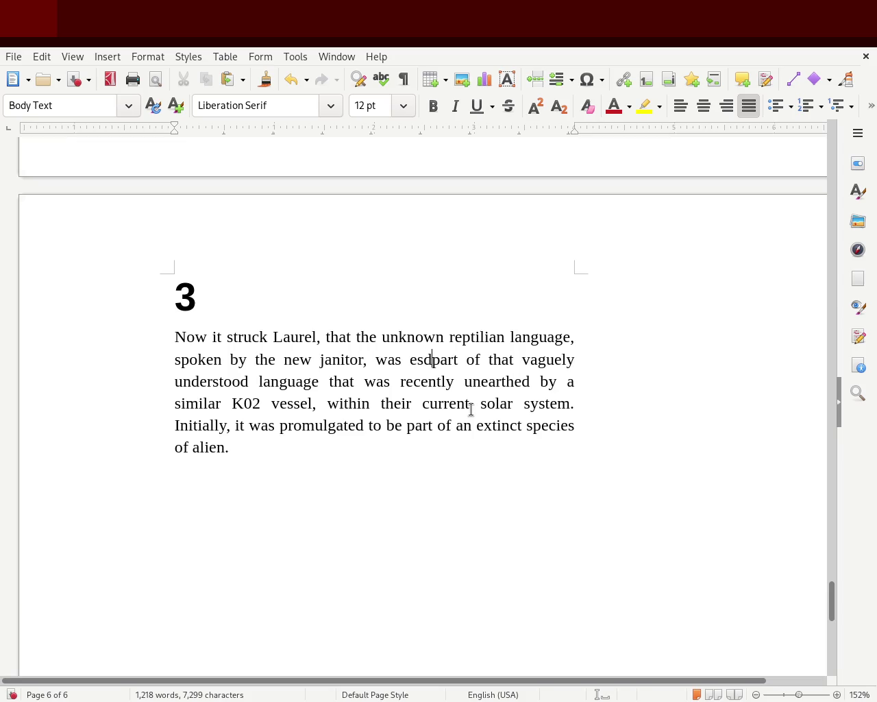
key("BackSpace")
type("as")
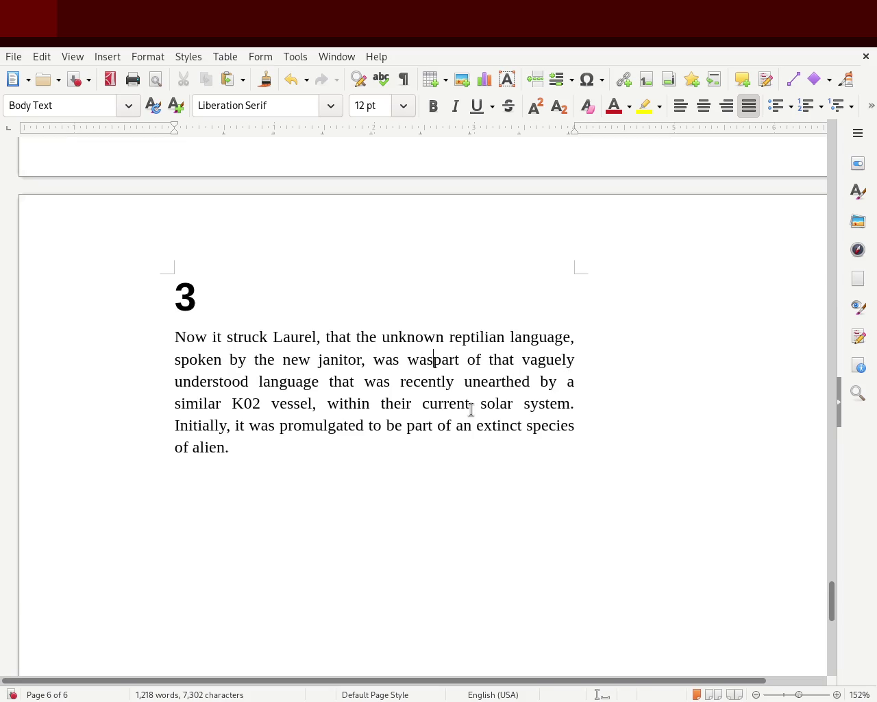
type(" somehow remi")
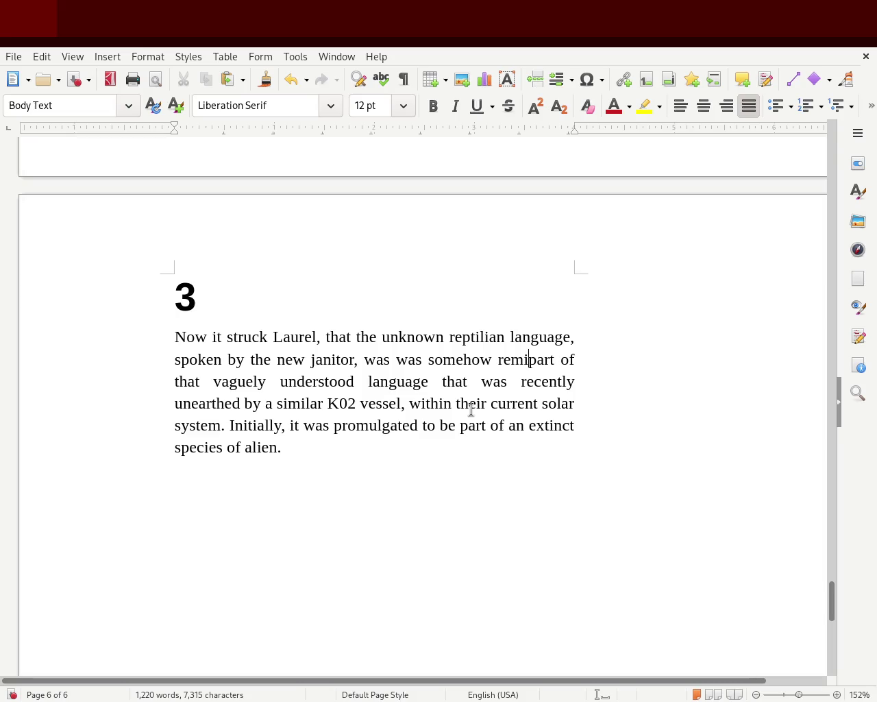
type("ssant")
key("Delete")
key("Delete")
key("Delete")
key("Delete")
key("Delete")
key("Delete")
key("Delete")
key("Delete")
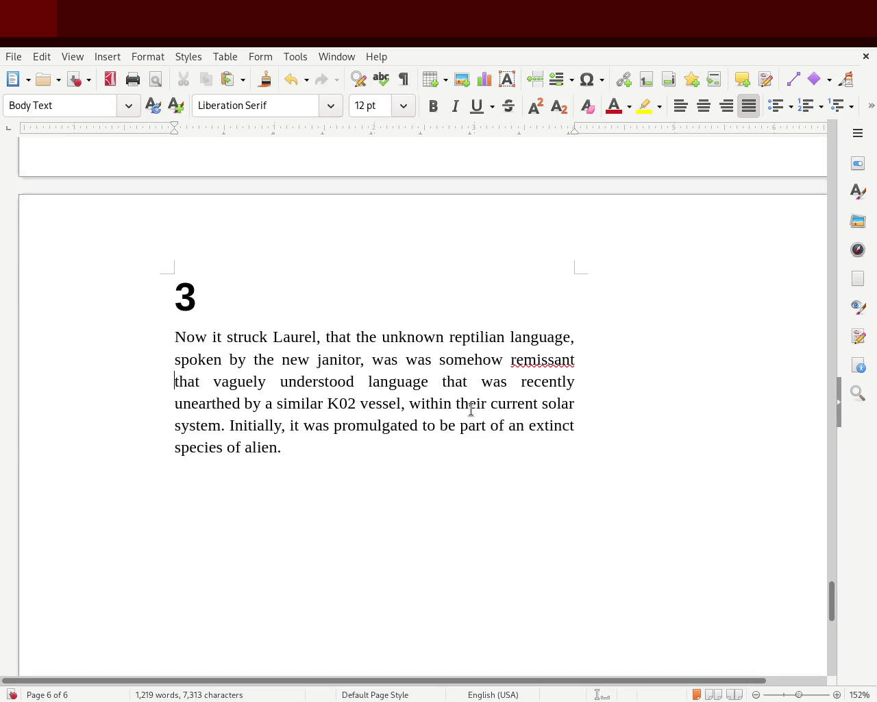
key("Delete")
key("Delete")
key("Delete")
key("Delete")
key("Delete")
key("Delete")
key("Delete")
key("Delete")
key("Delete")
key("Delete")
key("Delete")
key("Delete")
key("Delete")
key("Delete")
key("Delete")
key("Delete")
key("Delete")
key("Delete")
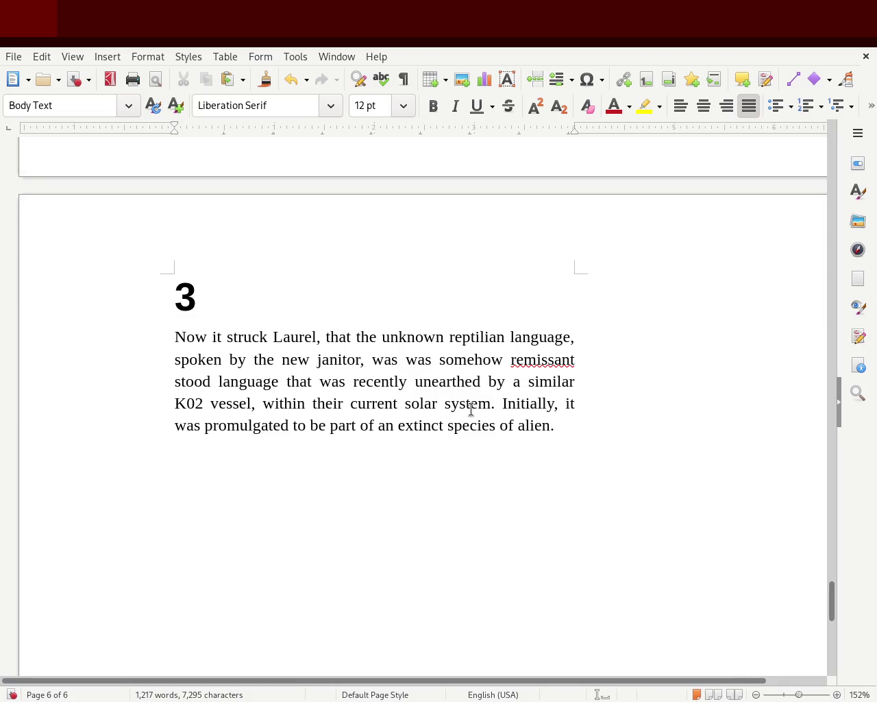
key("Delete")
key("Delete")
key("Delete")
key("Delete")
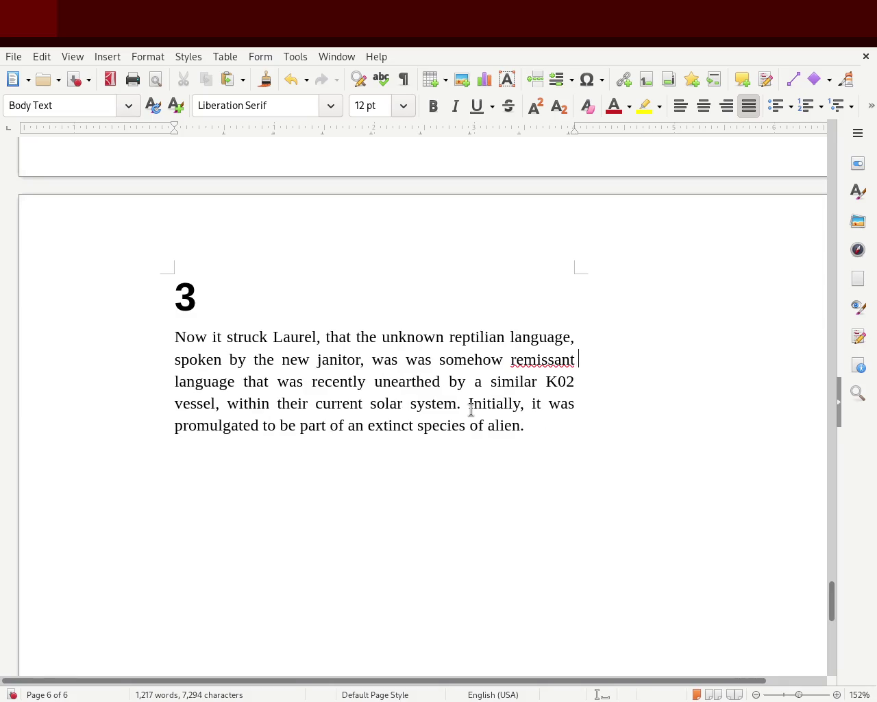
type("of a")
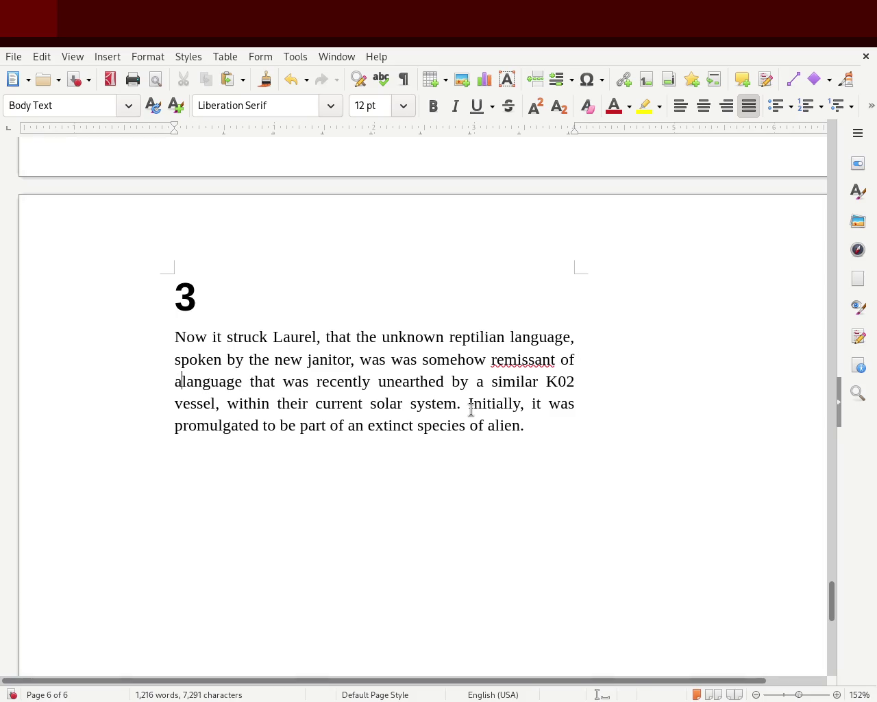
key("Right")
key("Right")
key("Right")
key("Right")
key("Right")
key("Right")
key("Right")
key("Right")
key("Right")
key("Right")
key("Right")
key("Right")
key("Right")
key("Right")
key("Right")
key("Right")
key("Right")
key("Right")
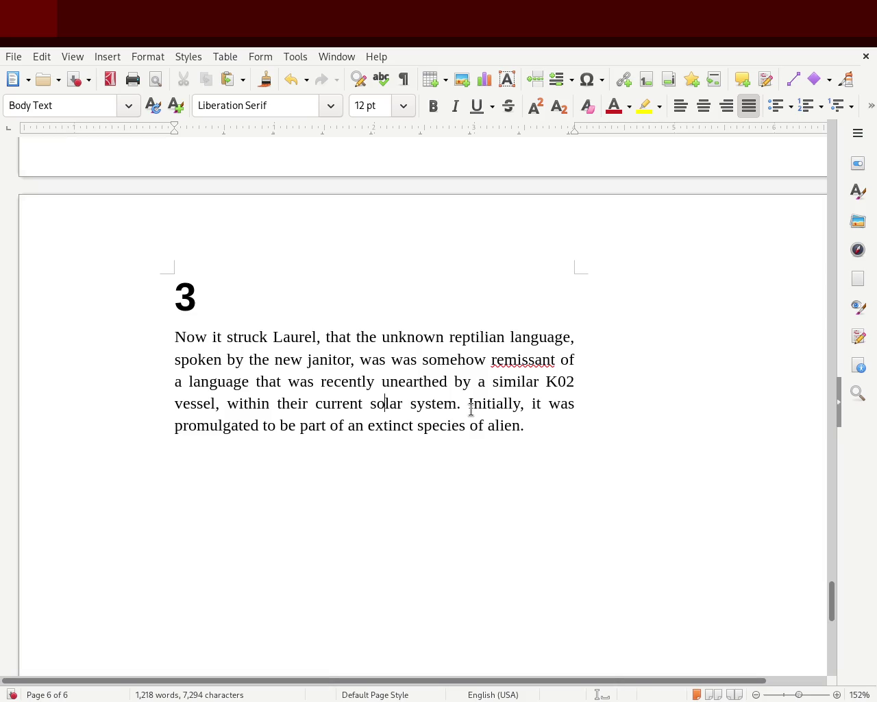
double_click(529, 359)
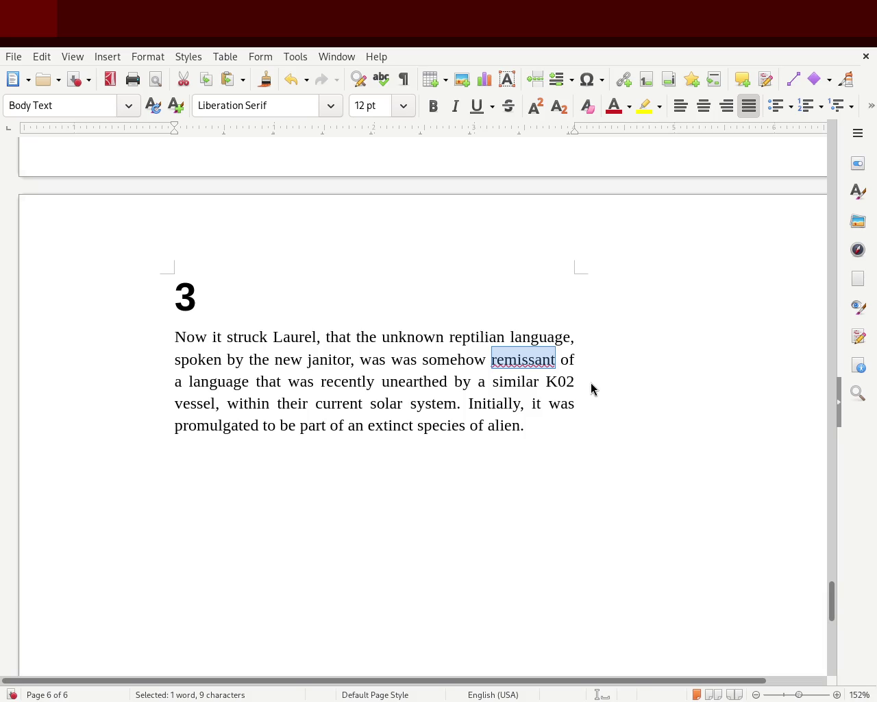
Step: Retype 'remissant' as 'reminiscent' in chapter 3's opening sentence, then save the story
left_click(531, 359)
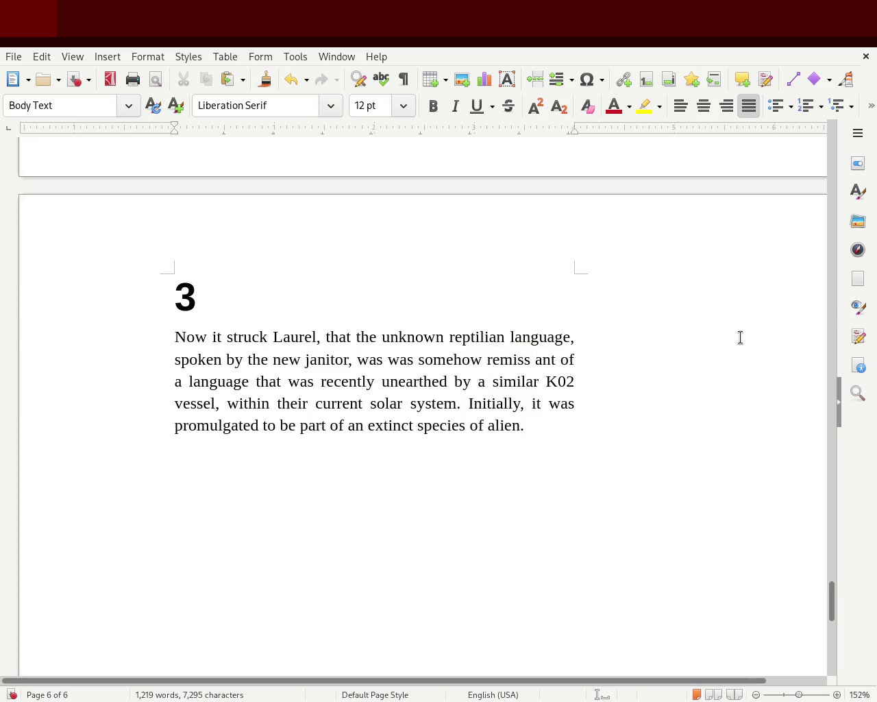
key("BackSpace")
double_click(516, 358)
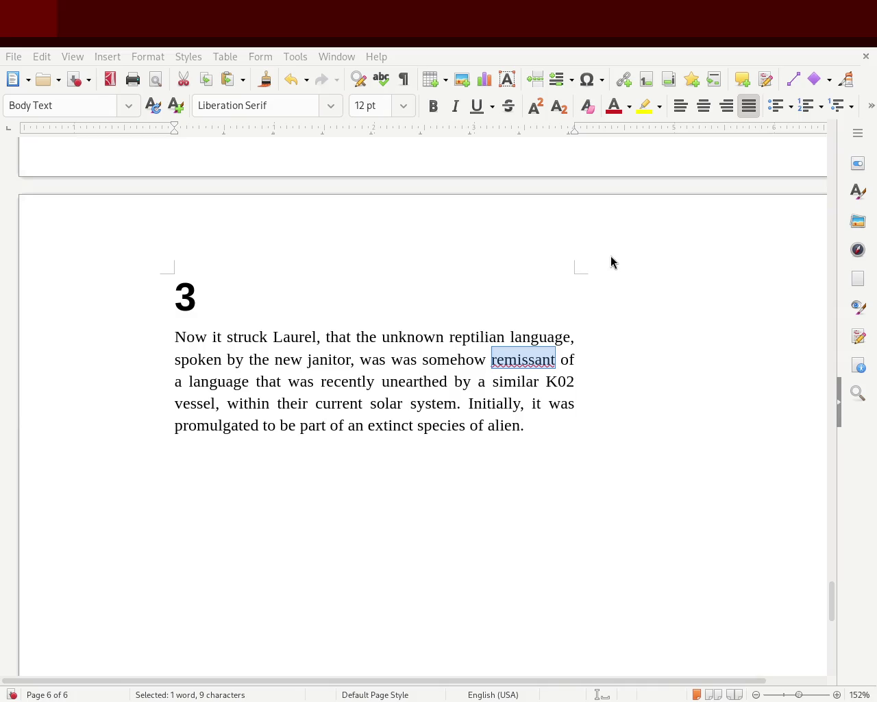
type("remenis")
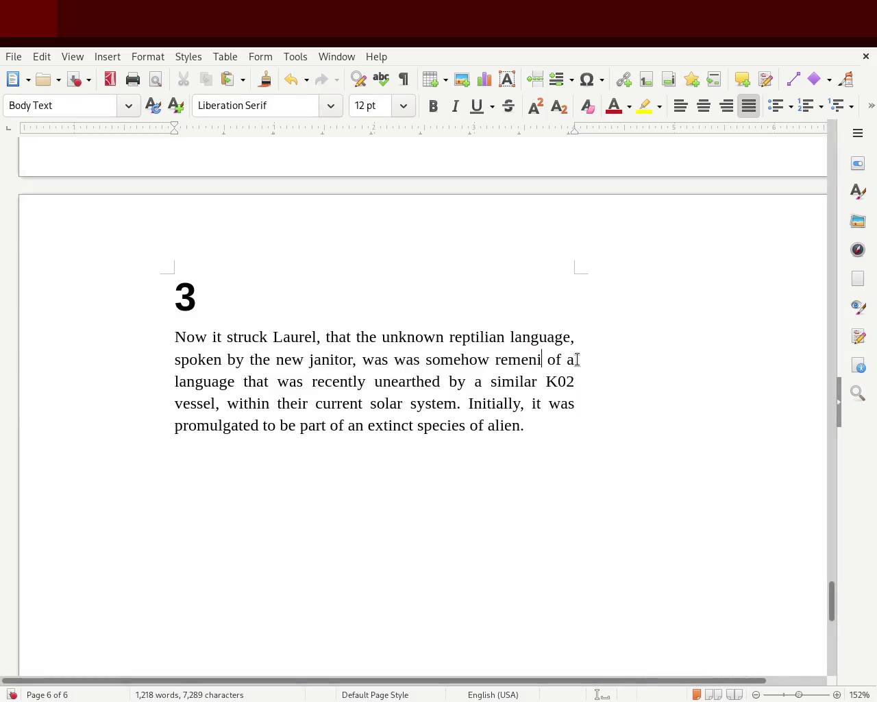
type("sant")
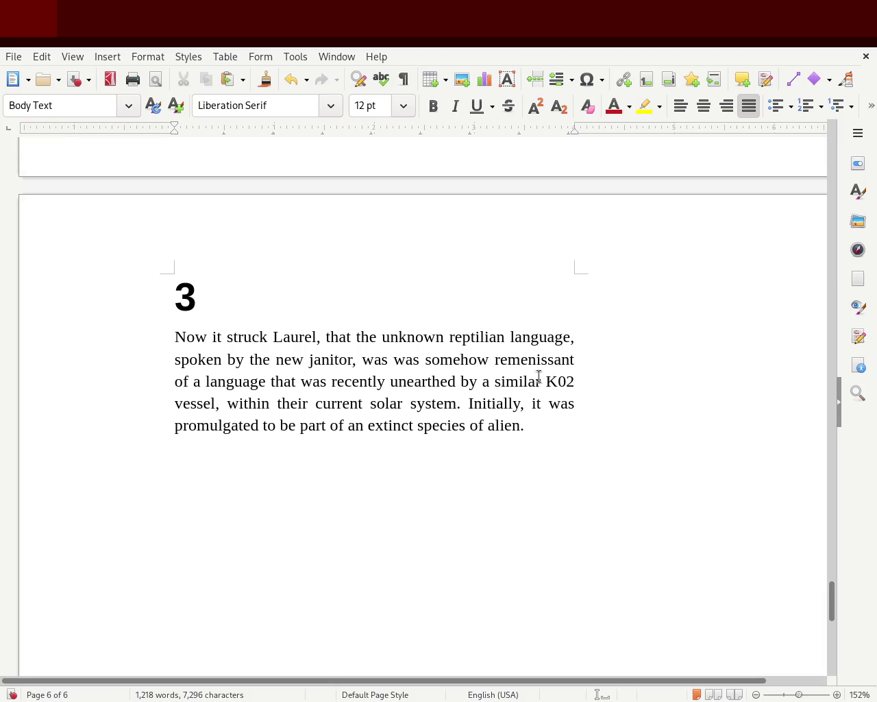
double_click(534, 363)
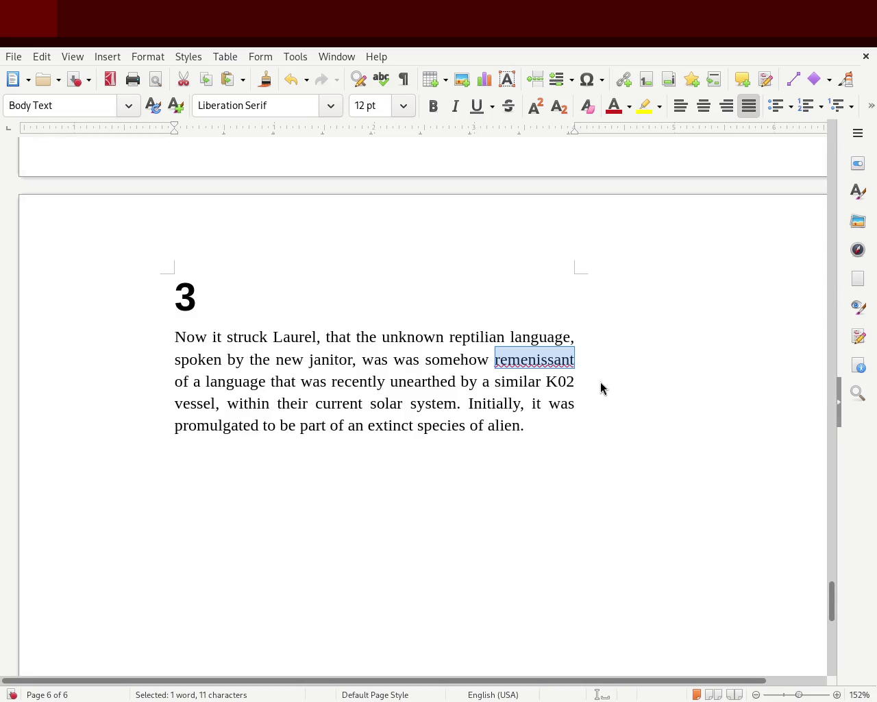
type("reminiscent")
double_click(551, 355)
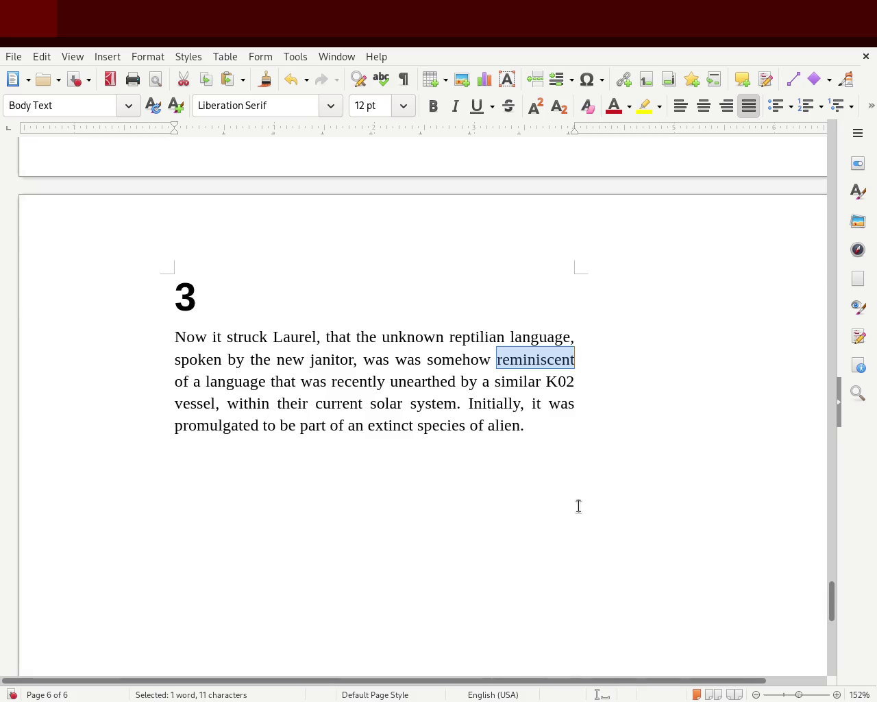
left_click(539, 482)
key("ctrl+s")
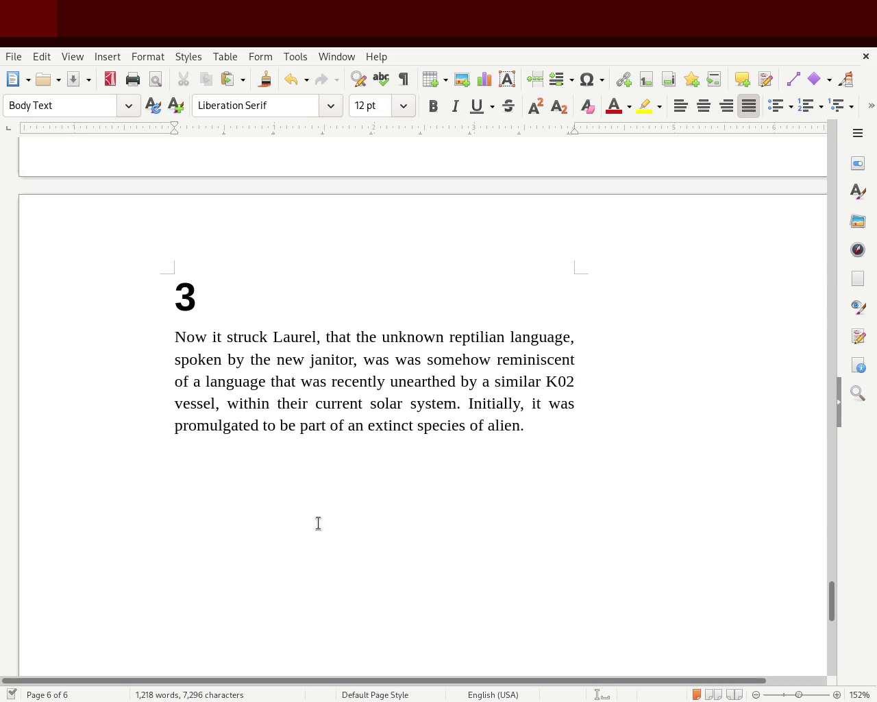
Step: Reword chapter 3's last sentence from 'Initially, it was' to 'It was initially promulgated'
double_click(498, 404)
key("BackSpace")
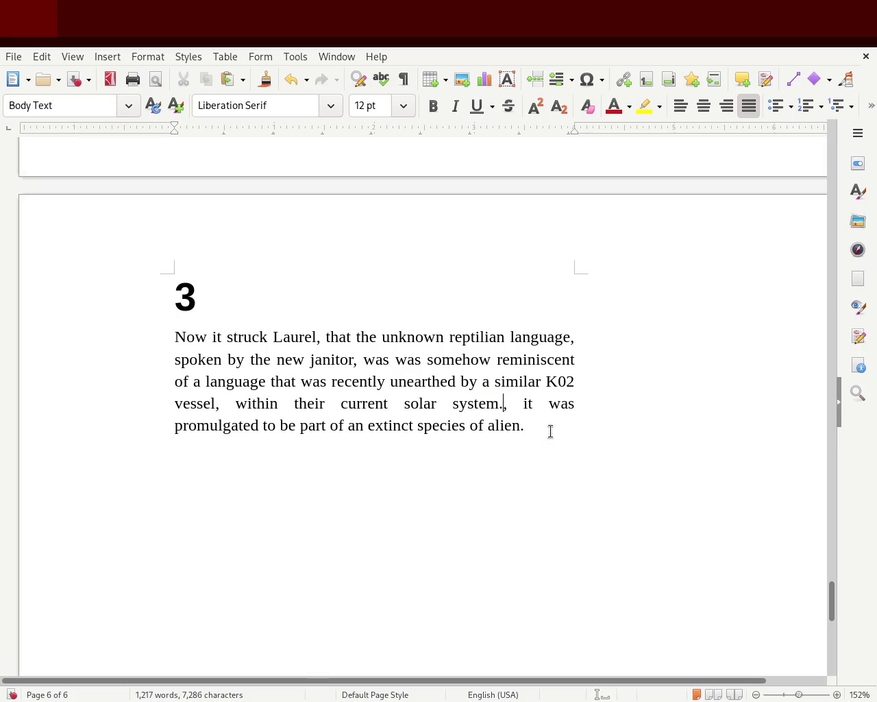
type("  Initially")
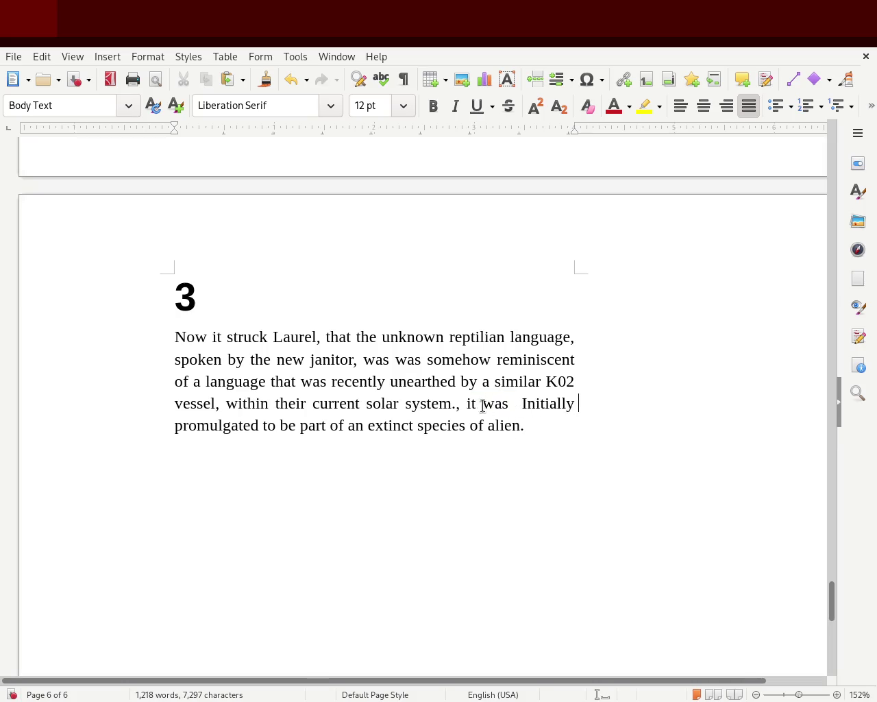
key("Delete")
key("Right")
key("Delete")
type("I")
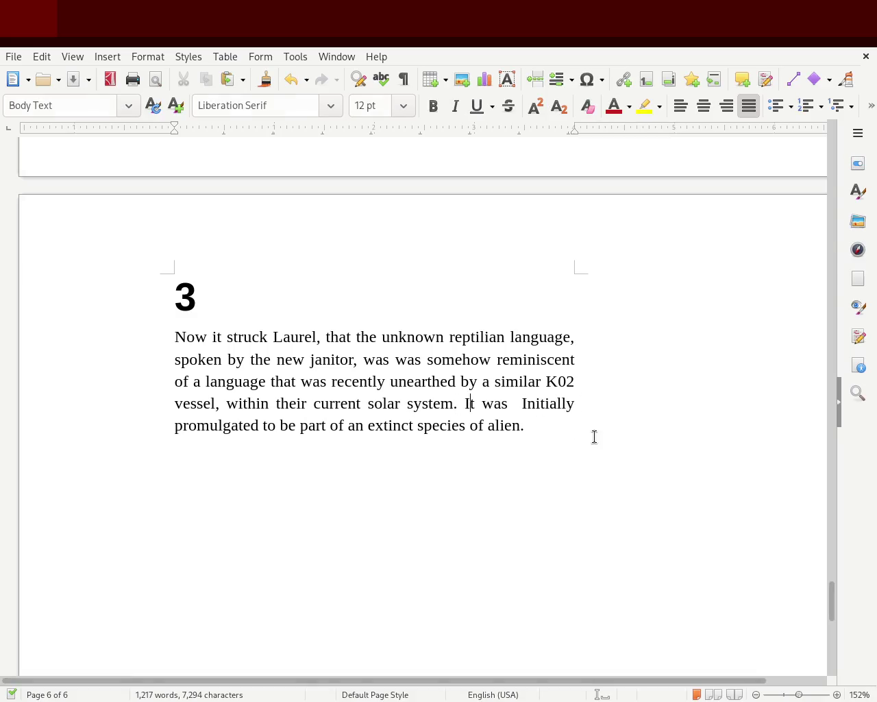
left_click(526, 403)
key("BackSpace")
key("BackSpace")
type("i")
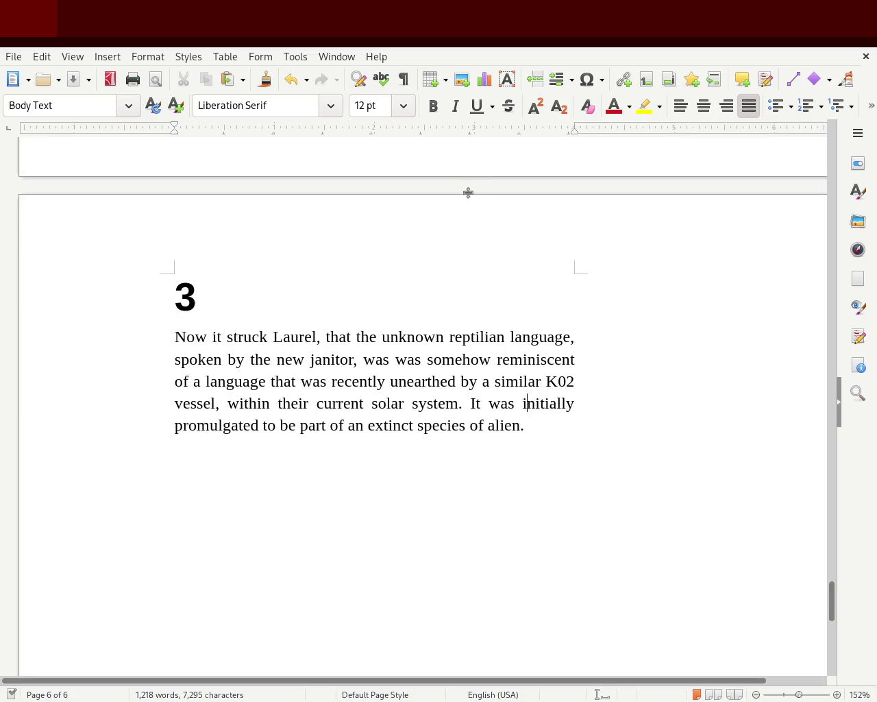
Step: Reword chapter 3's opening to 'It now struck Laurel', then save the story
double_click(189, 339)
key("Delete")
key("Delete")
key("Delete")
type("I")
key("Right")
type("now")
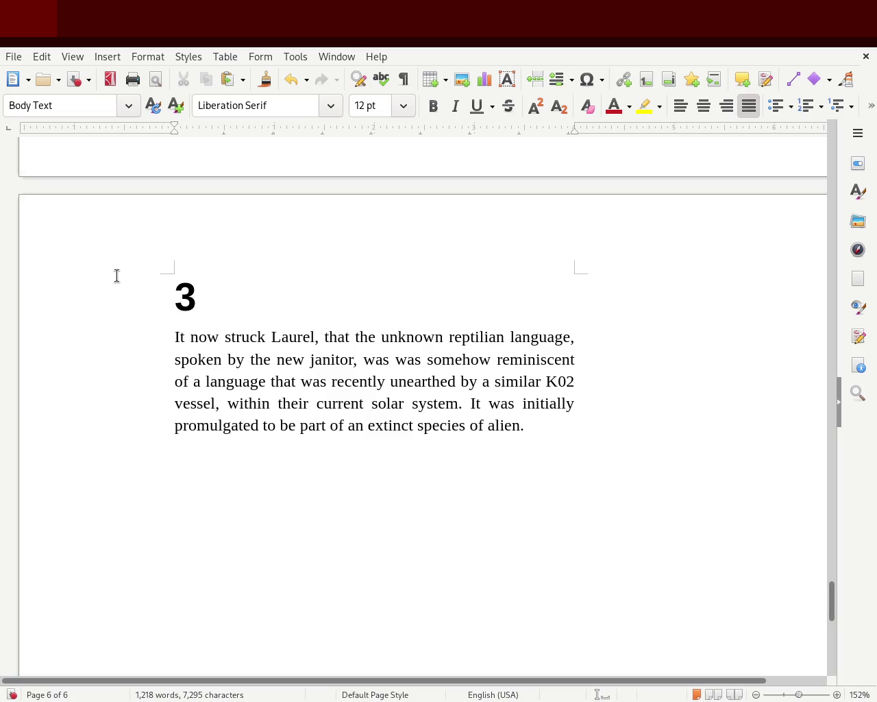
left_click(605, 358)
key("ctrl+s")
left_click_drag(835, 605, 853, 508)
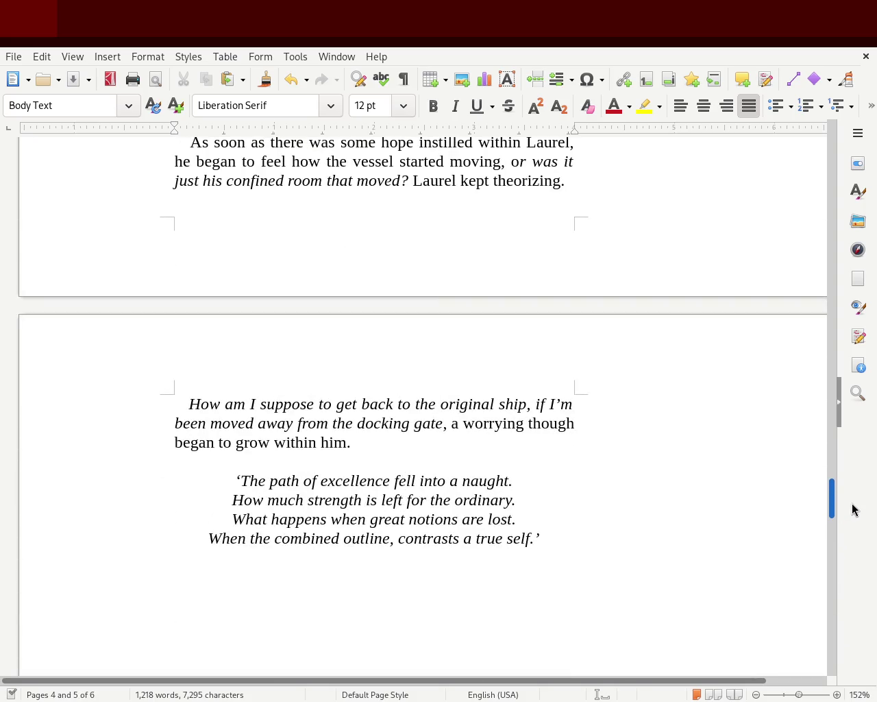
mouse_move(854, 507)
left_mouse_down()
mouse_move(856, 515)
mouse_move(866, 176)
mouse_move(859, 288)
mouse_move(833, 319)
mouse_move(832, 566)
mouse_move(875, 612)
left_mouse_up()
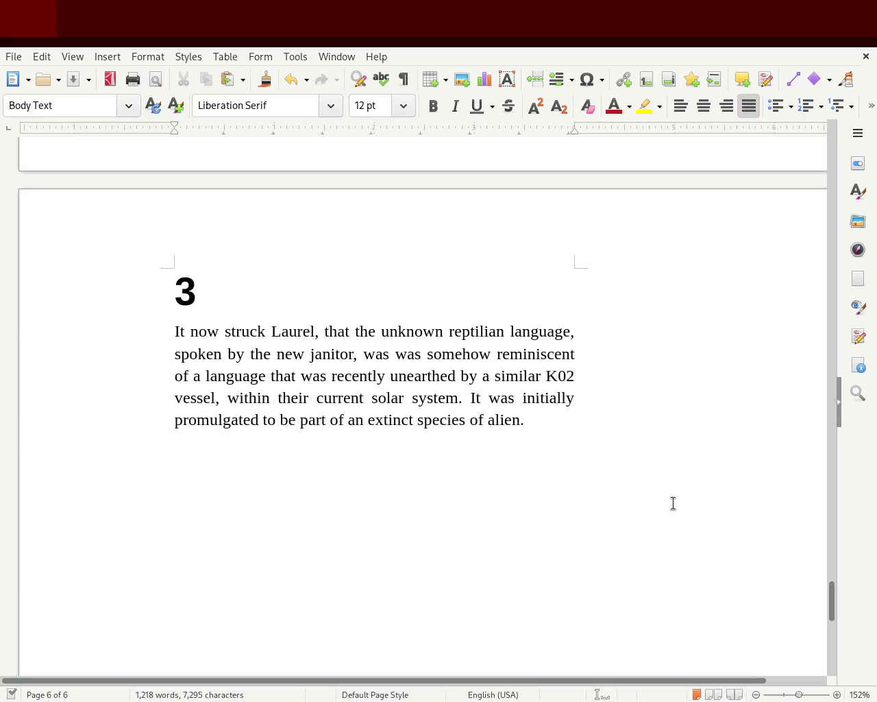
mouse_move(833, 601)
left_mouse_down()
mouse_move(845, 537)
mouse_move(836, 449)
mouse_move(839, 477)
left_mouse_up()
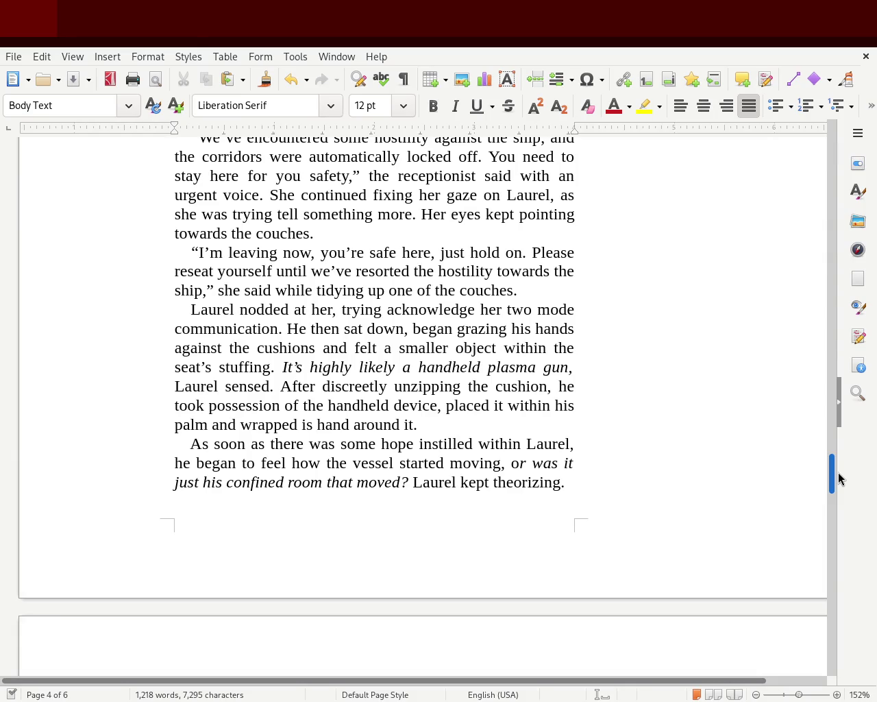
mouse_move(839, 477)
left_mouse_down()
mouse_move(834, 100)
mouse_move(850, 180)
mouse_move(849, 243)
left_mouse_up()
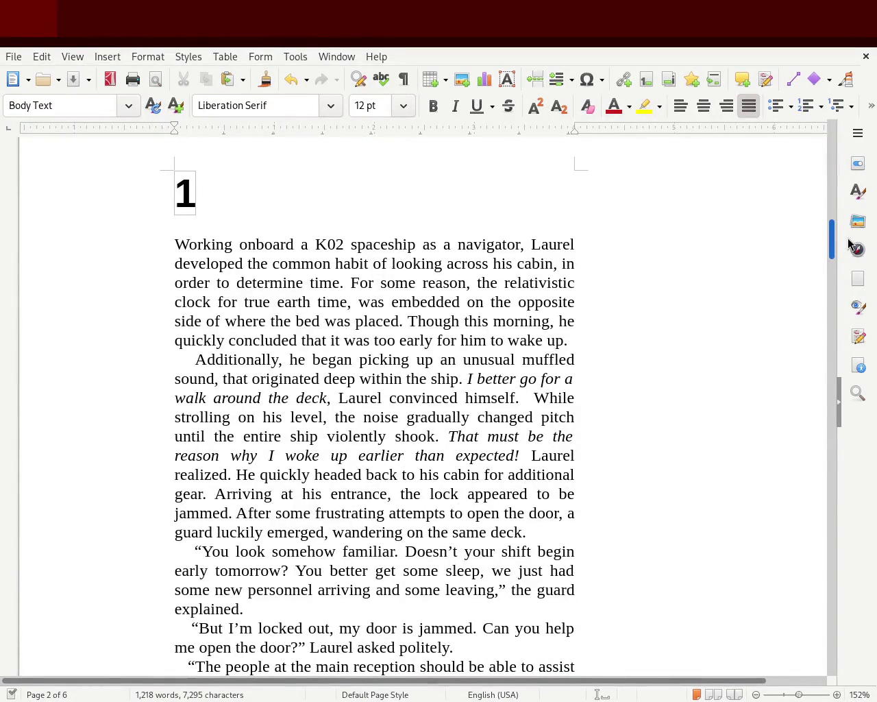
left_click_drag(849, 244, 848, 244)
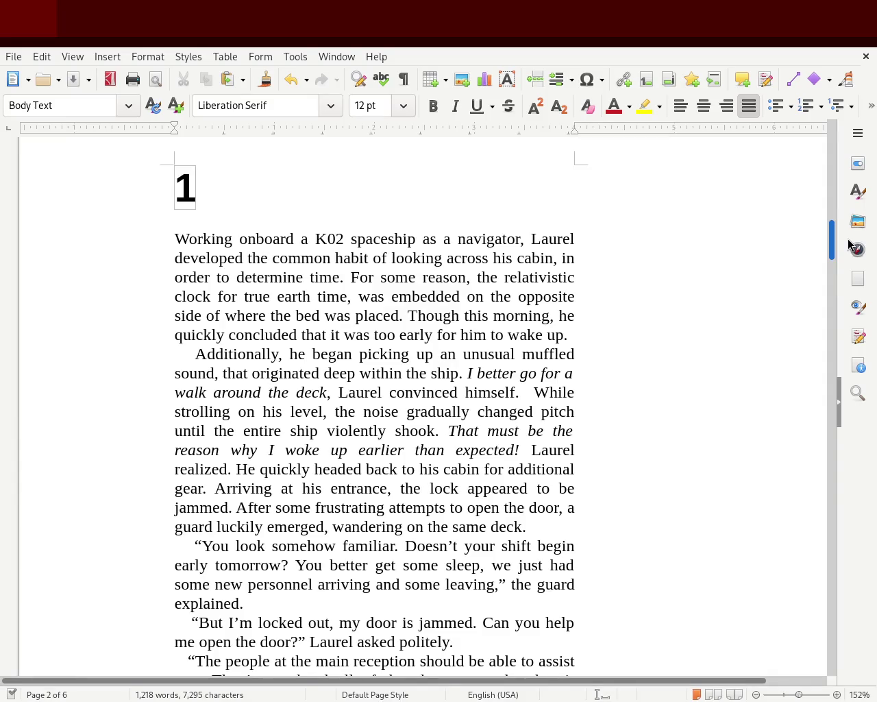
left_click_drag(849, 243, 848, 247)
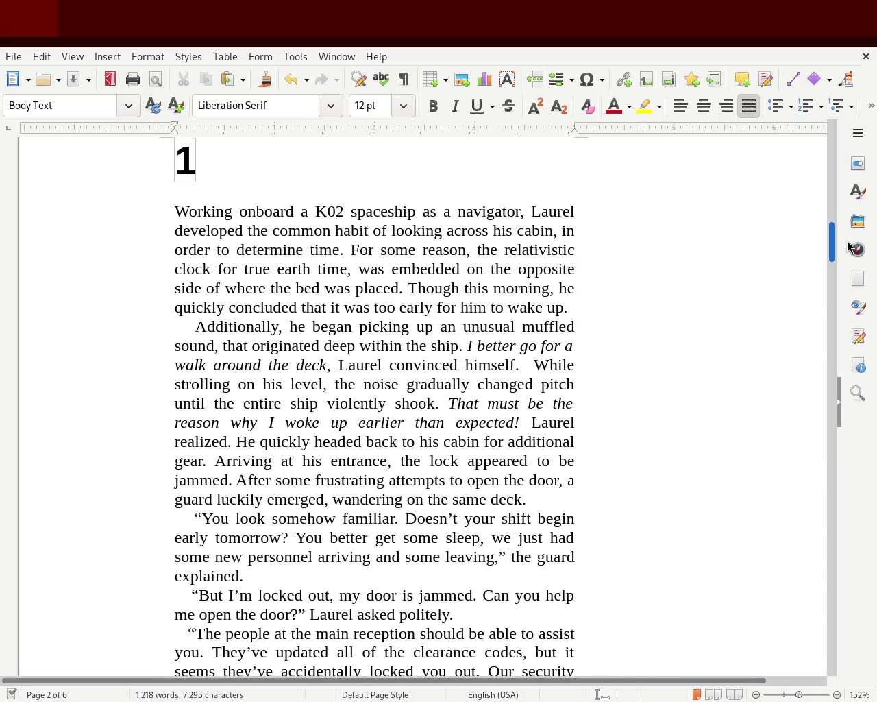
scroll(849, 247, "down", 1)
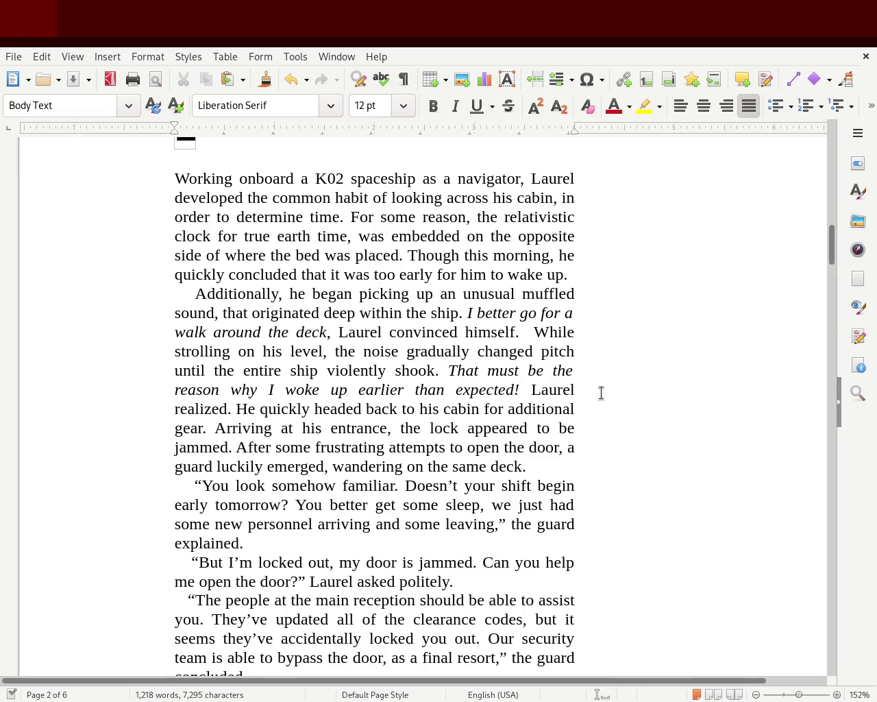
Step: Remove the indent before 'Additionally' and break a new paragraph at 'While strolling on his level'
left_click_drag(196, 296, 130, 296)
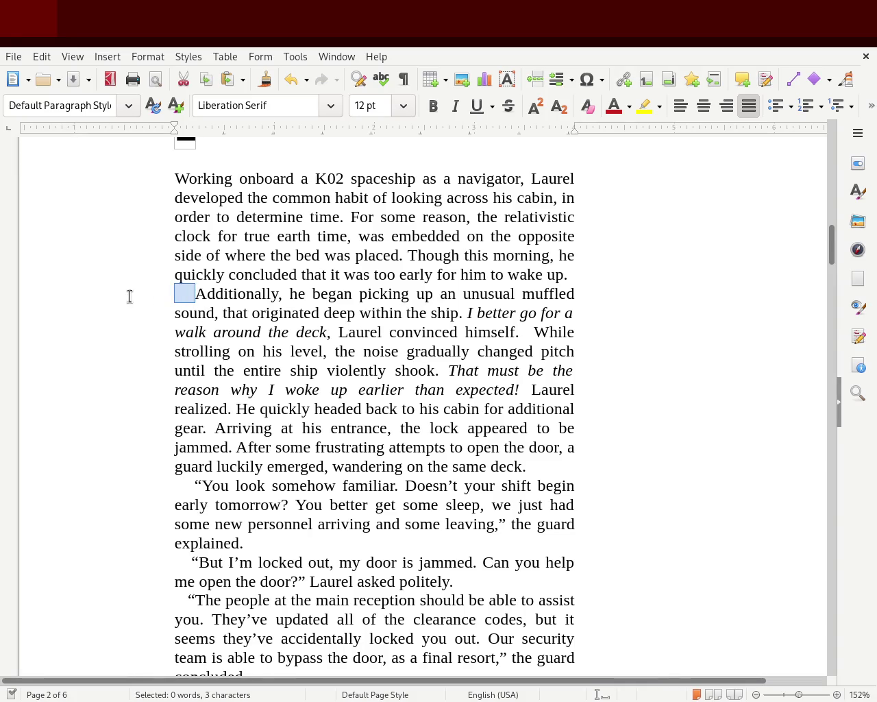
key("Delete")
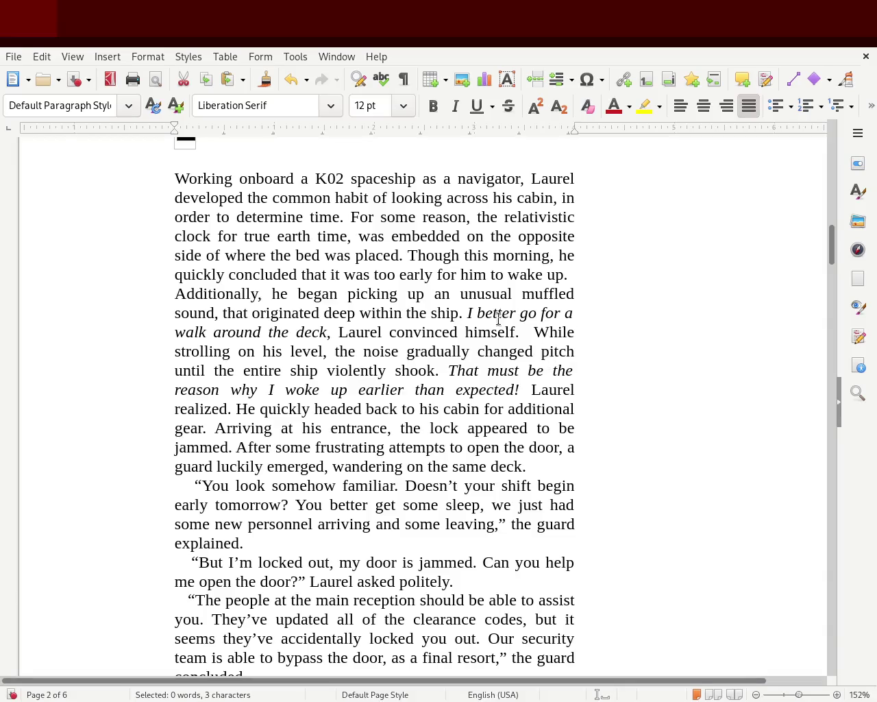
left_click(466, 313)
key("Return")
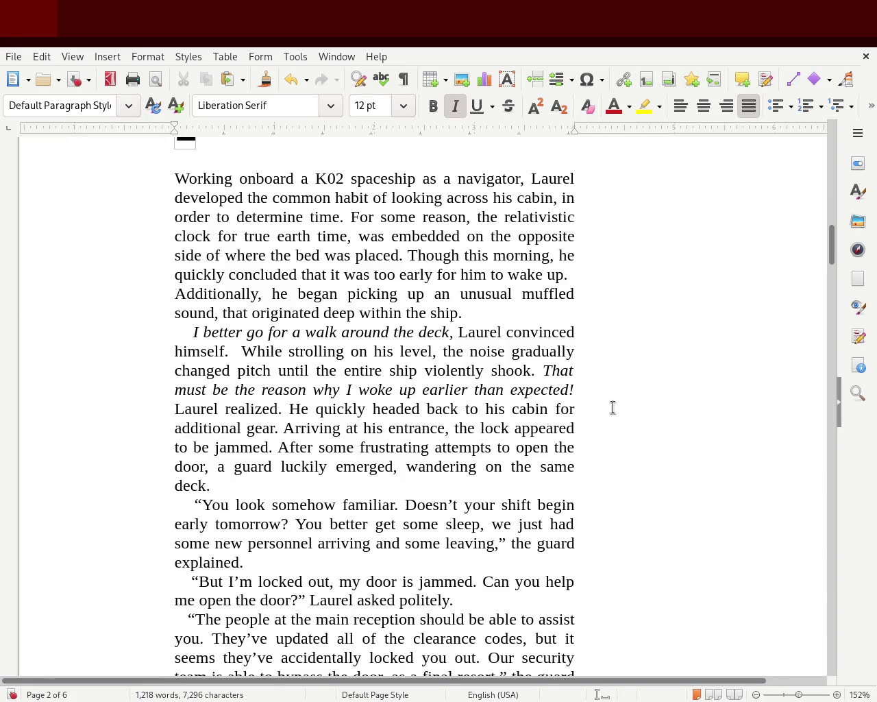
left_click(241, 351)
key("Return")
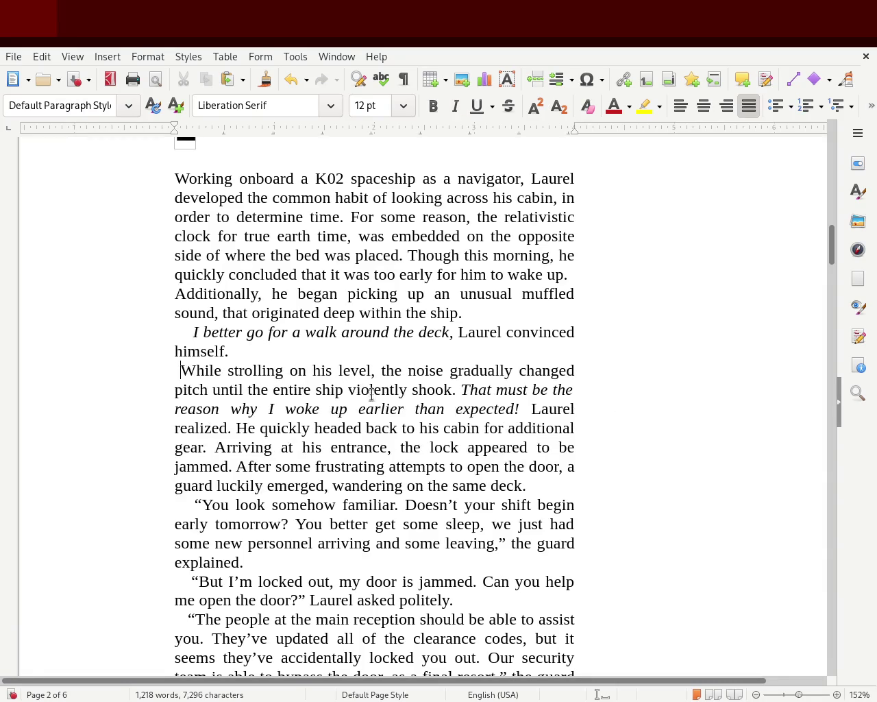
left_click_drag(187, 329, 157, 326)
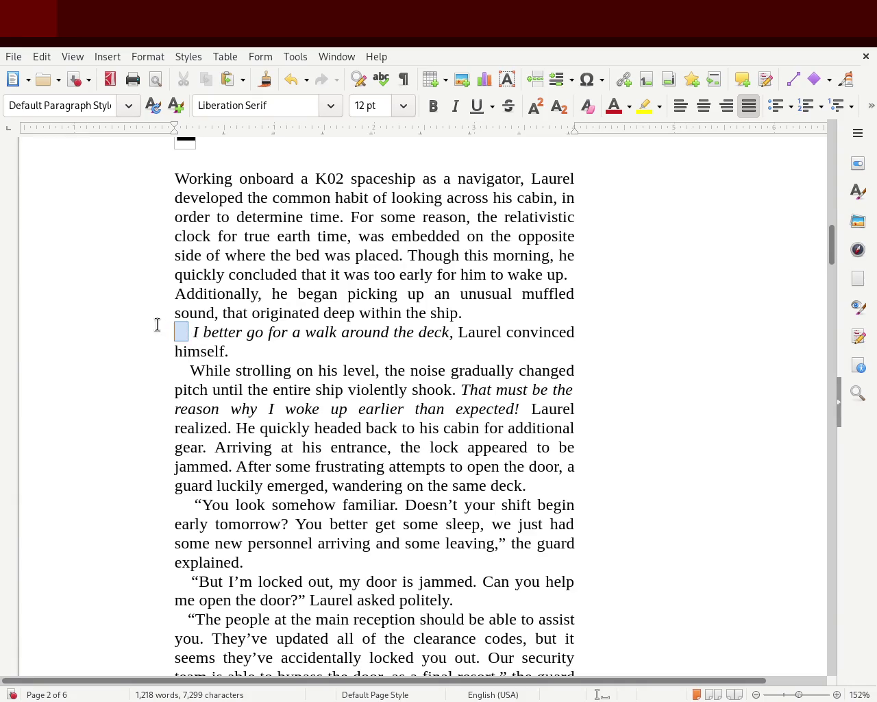
key("BackSpace")
key("BackSpace")
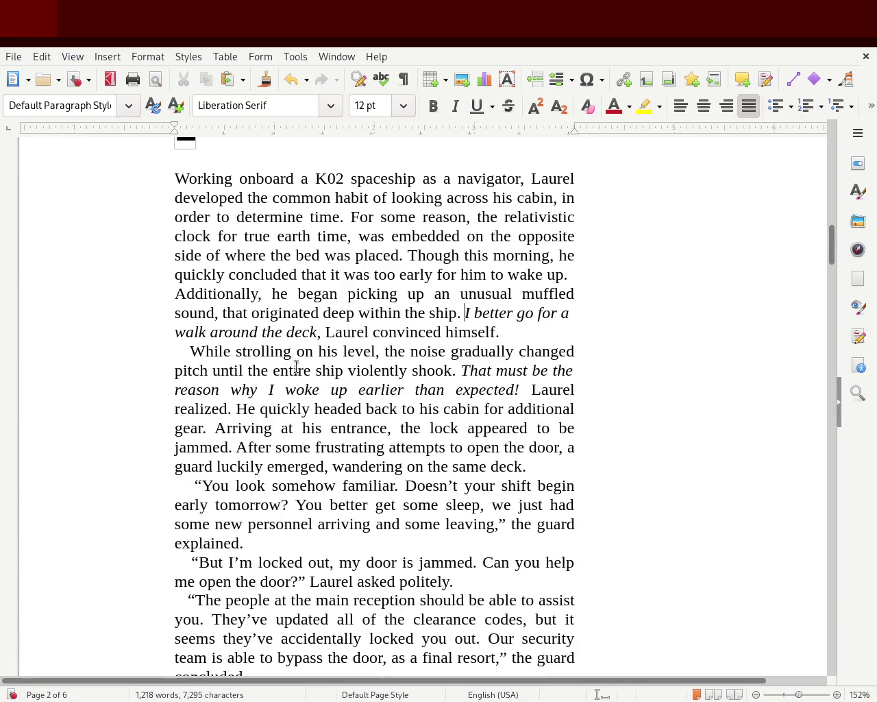
key("BackSpace")
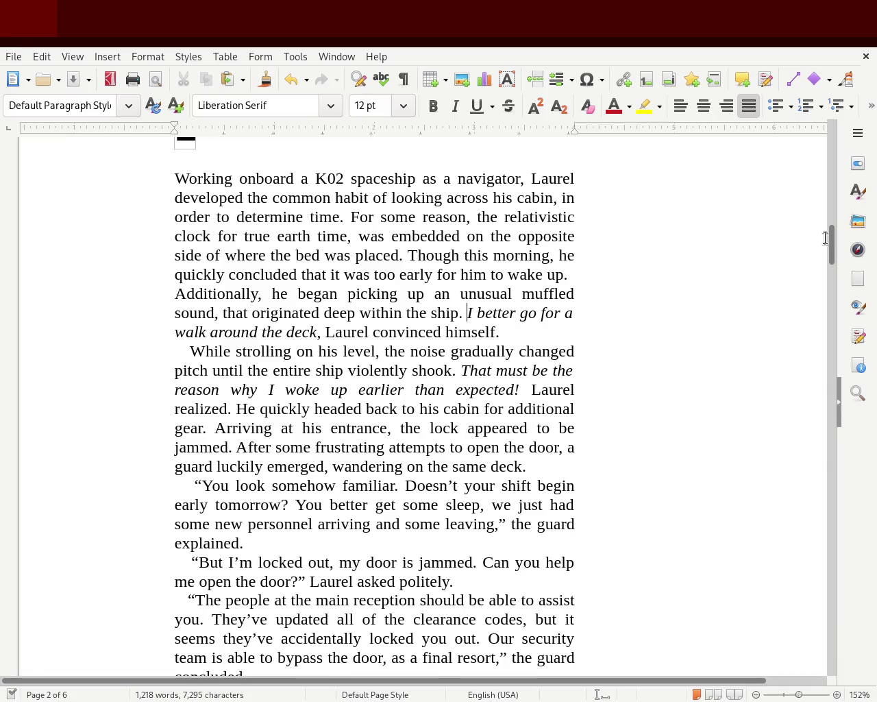
Step: Scroll to page 3's docking-gate paragraph and the 'Understanding made you slip' verse
left_click_drag(832, 240, 833, 277)
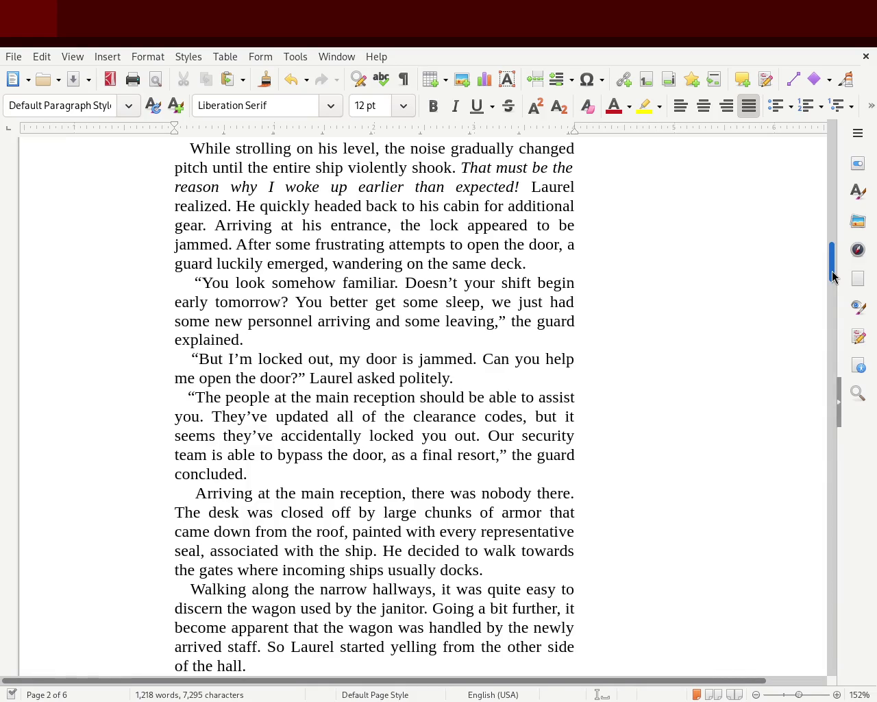
left_click_drag(834, 276, 831, 296)
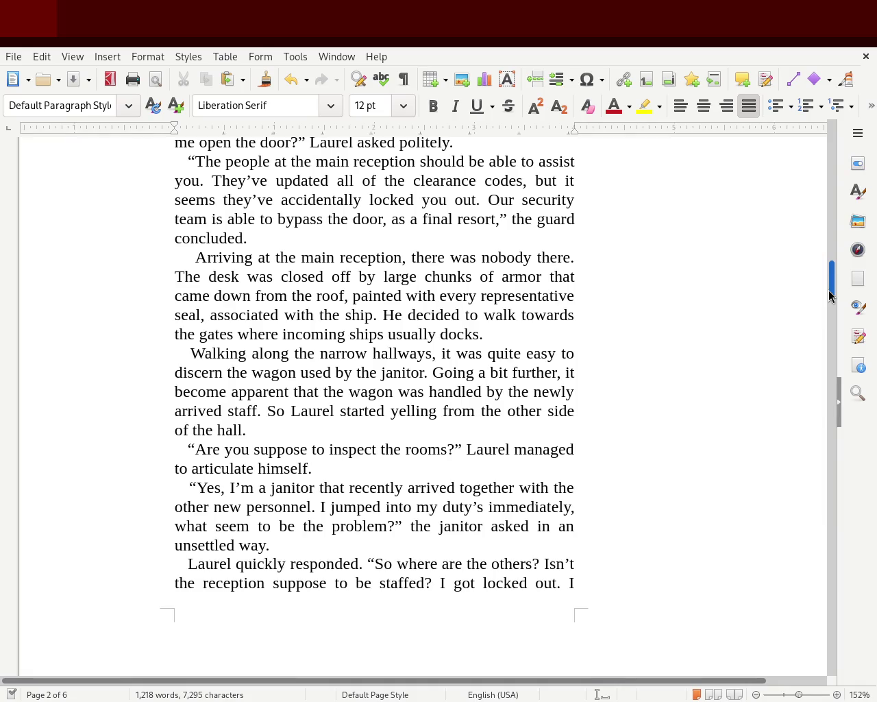
scroll(830, 296, "down", 1)
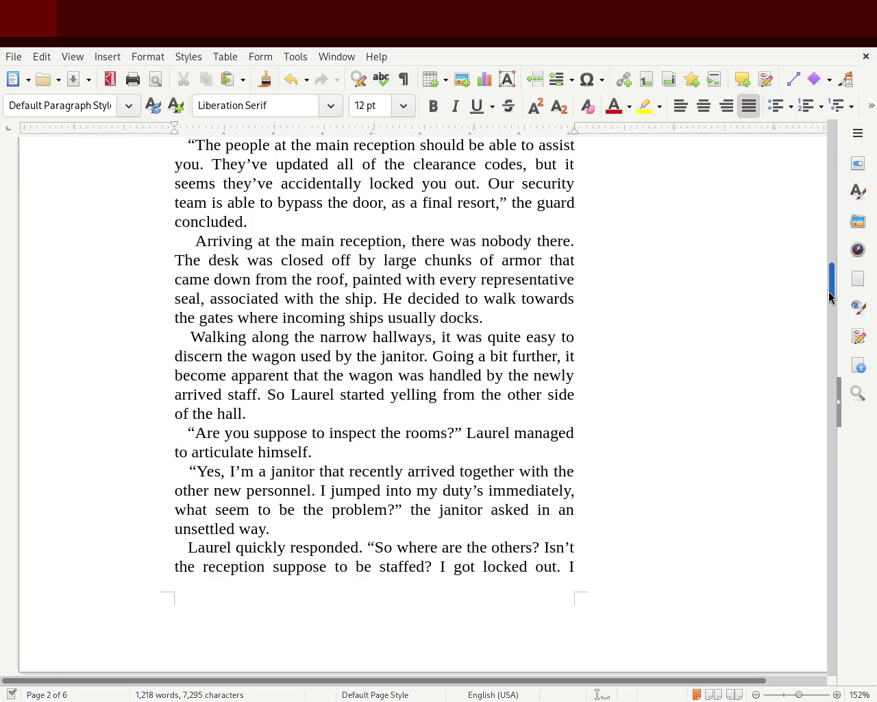
left_click_drag(829, 296, 828, 310)
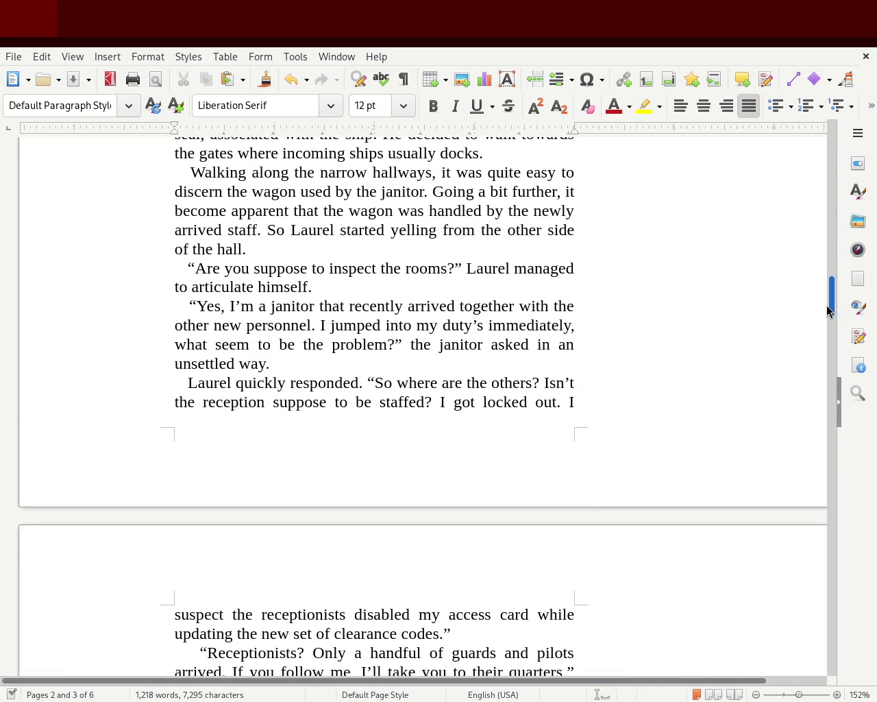
left_click_drag(827, 305, 824, 326)
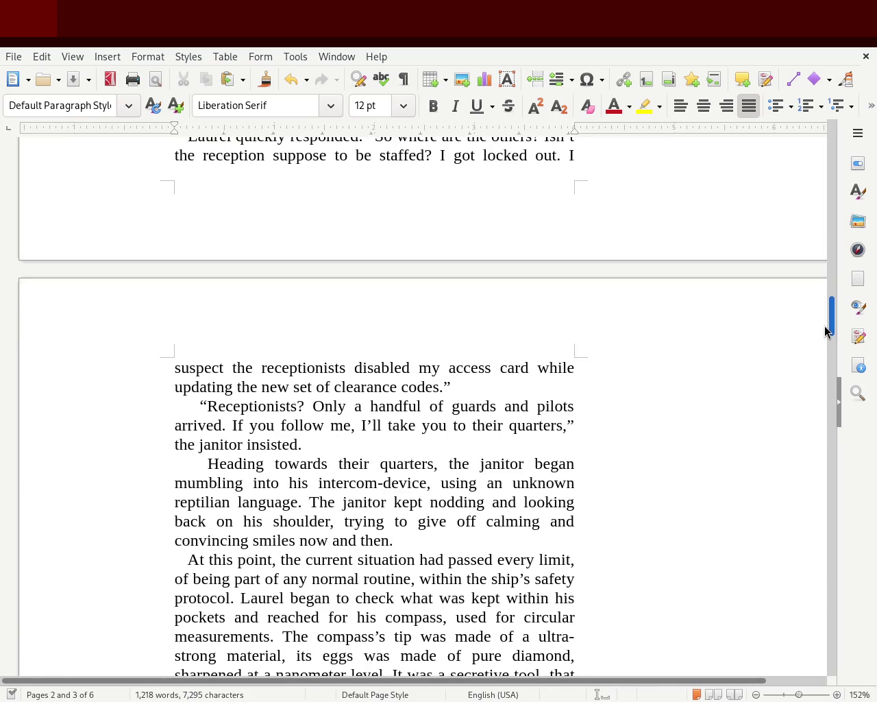
left_click_drag(826, 326, 827, 341)
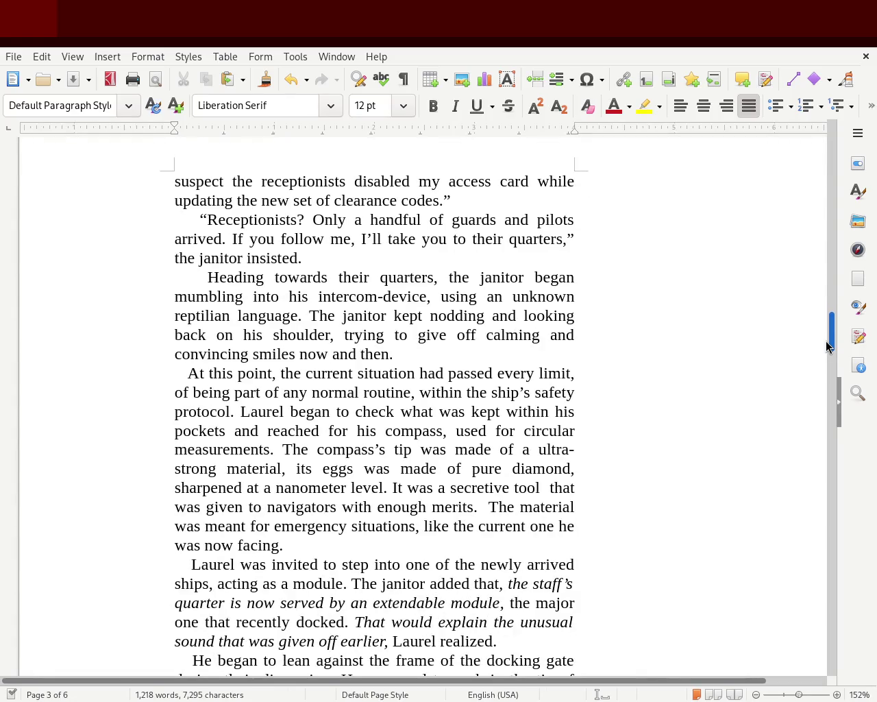
left_click_drag(826, 342, 826, 342)
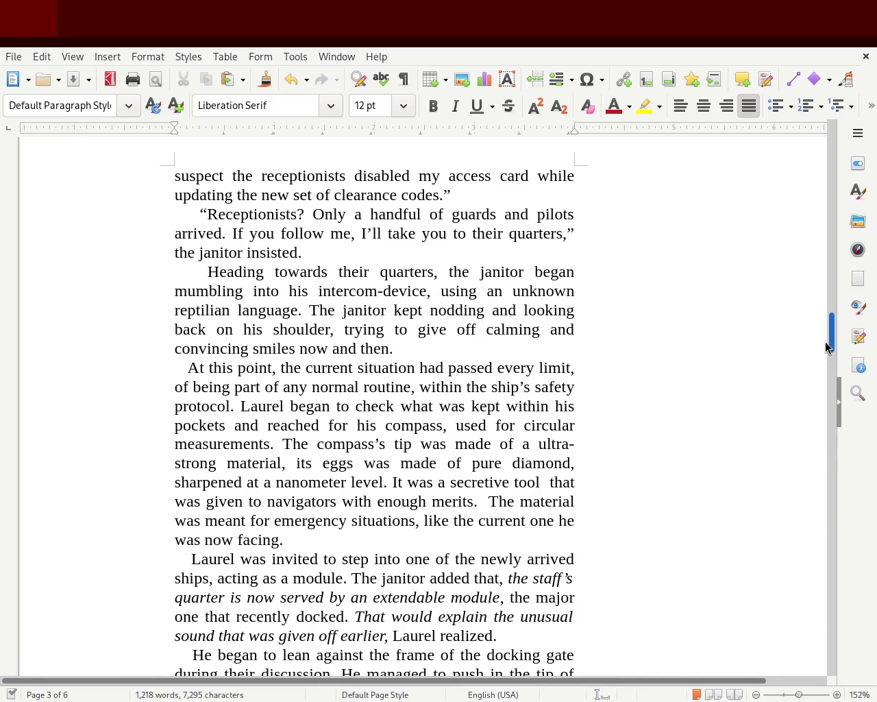
left_click_drag(825, 342, 830, 361)
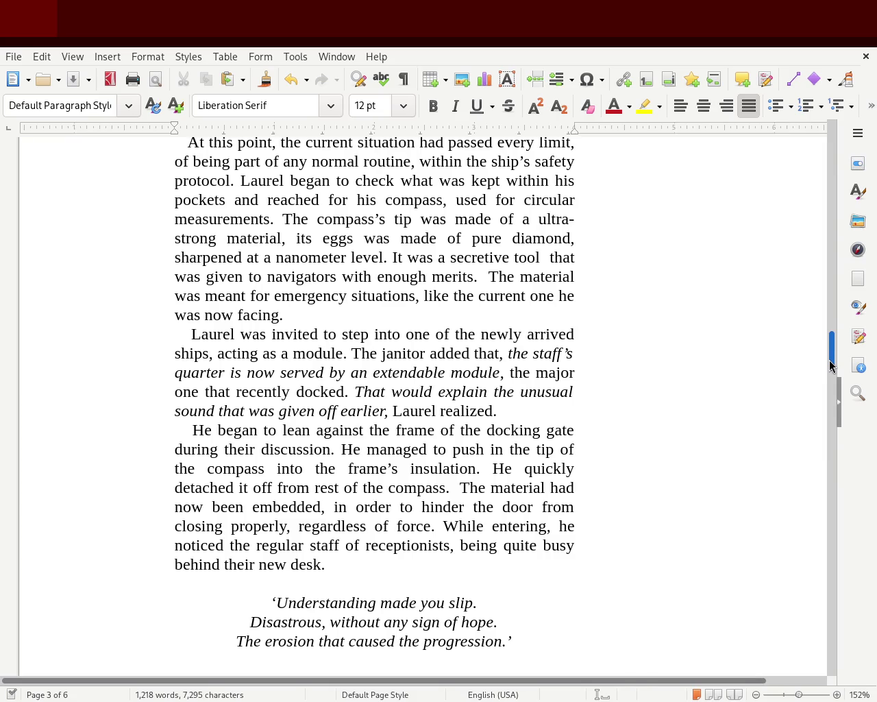
scroll(830, 367, "down", 1)
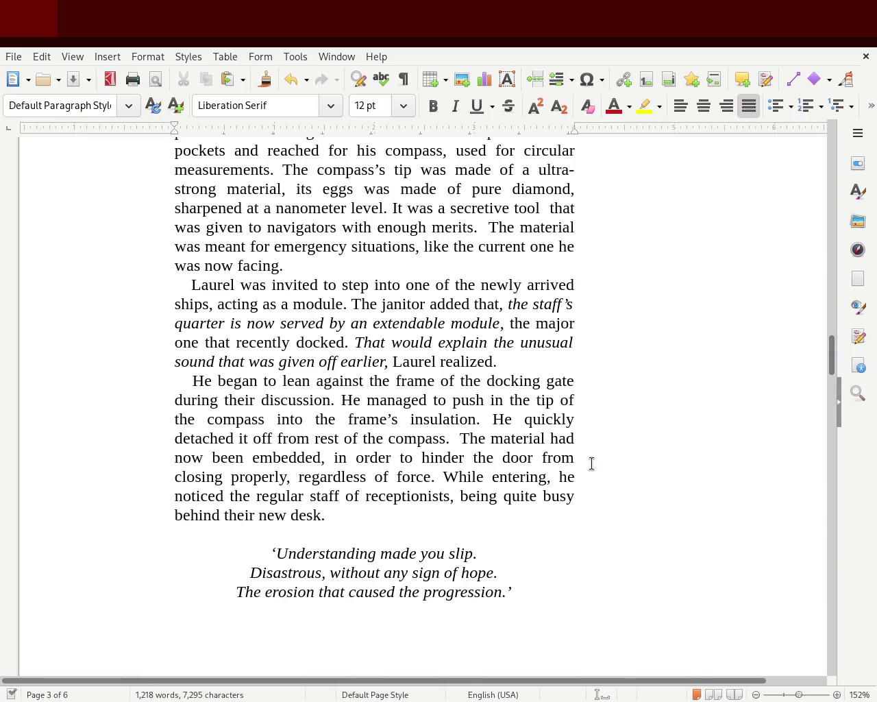
Step: Turn 'began to lean' into 'began leaning' and put a comma after 'docking gate'
double_click(268, 381)
key("Delete")
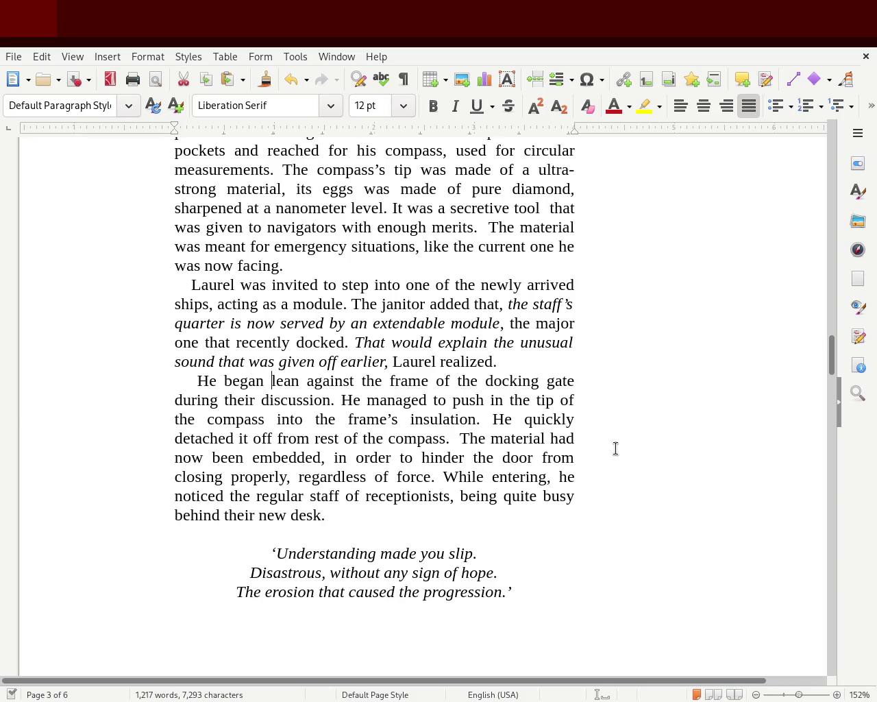
key("Right")
key("Right")
key("Right")
key("Right")
type("ing")
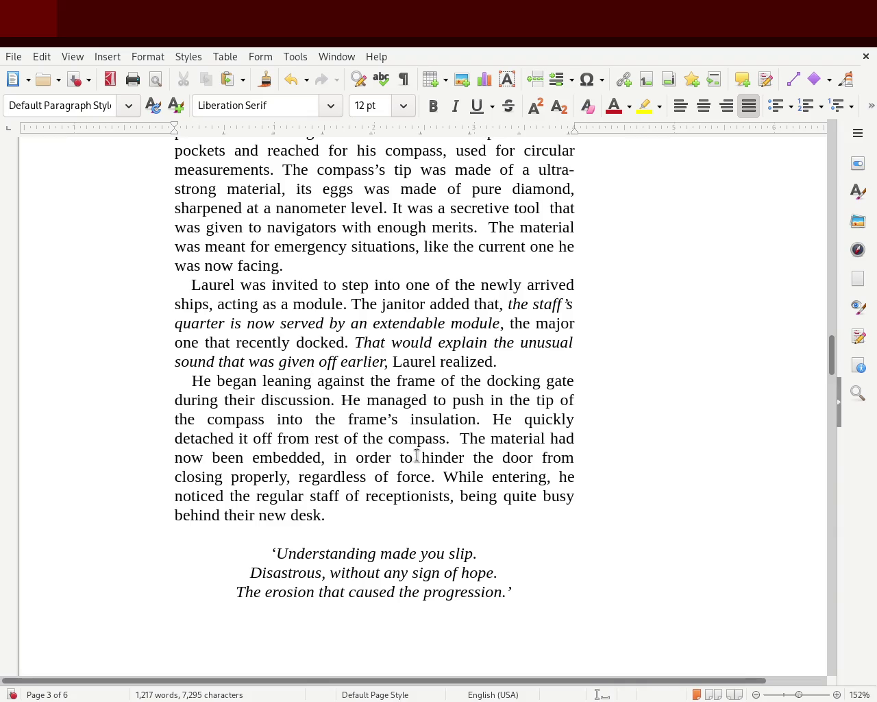
left_click(574, 381)
type(",")
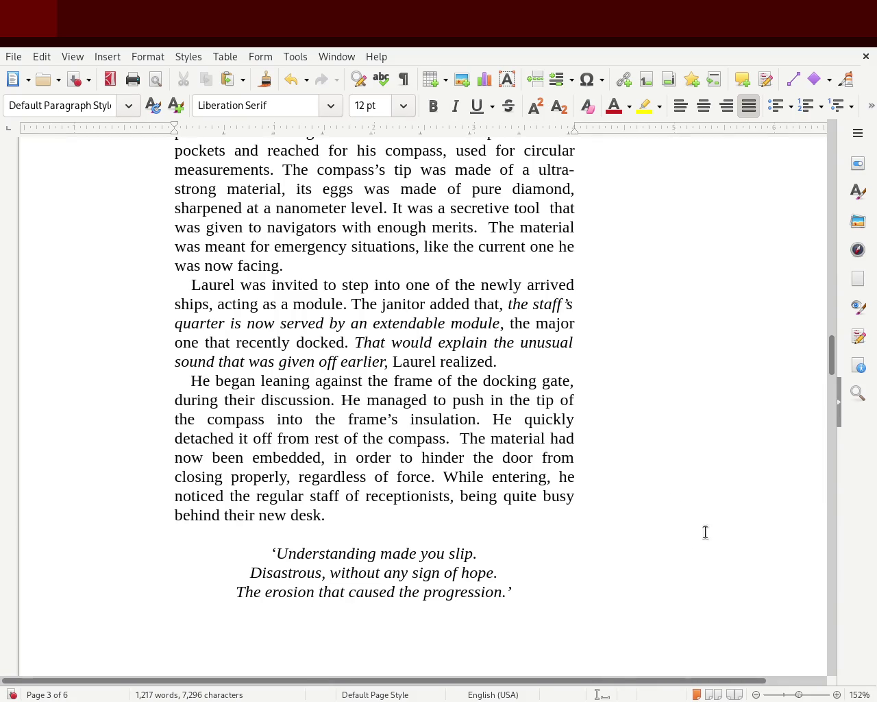
left_click_drag(832, 355, 832, 429)
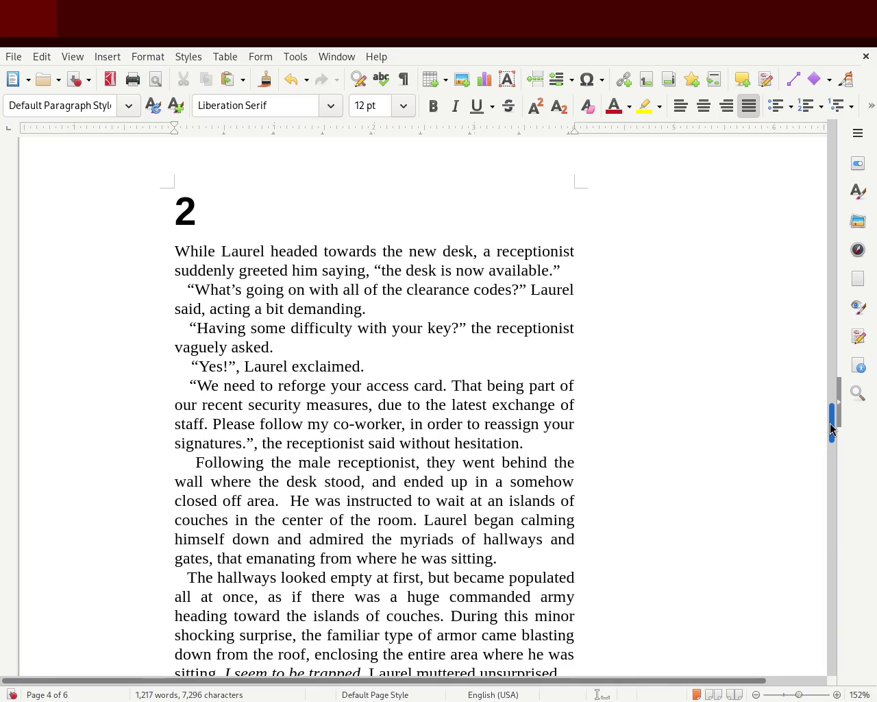
Step: Capitalise 'the' to 'The' at the start of chapter 2's greeting
left_click(384, 270)
type(":")
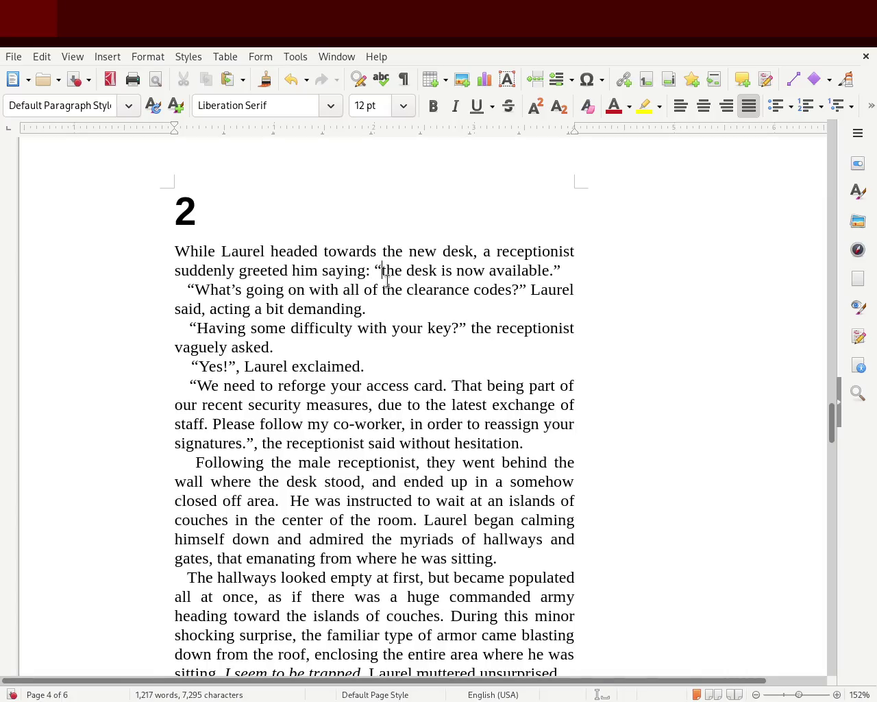
type("T")
key("Delete")
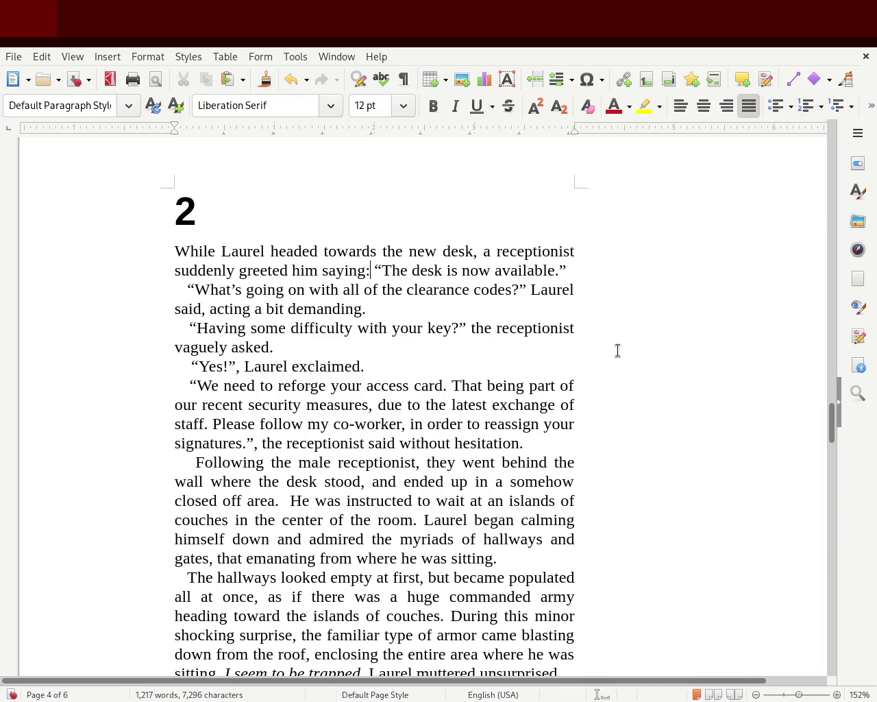
Step: Replace the punctuation after 'saying' with ' -' before the opening quote
key("BackSpace")
type("-")
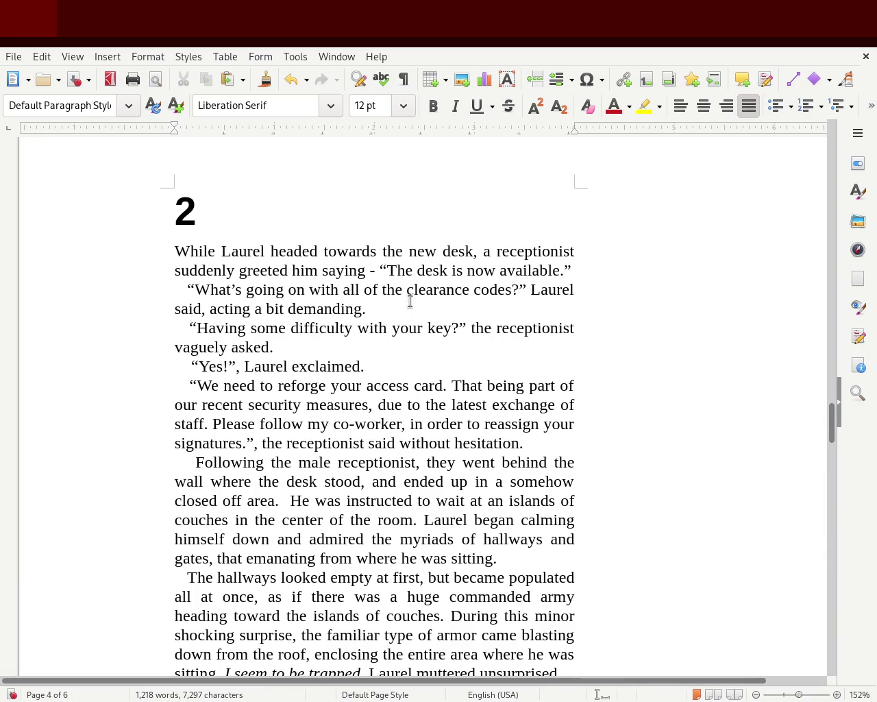
left_click(395, 269)
type("-")
key("Left")
key("Left")
key("Left")
key("Left")
key("Left")
key("Delete")
key("Delete")
key("Right")
key("Right")
key("Right")
key("BackSpace")
key("BackSpace")
key("Left")
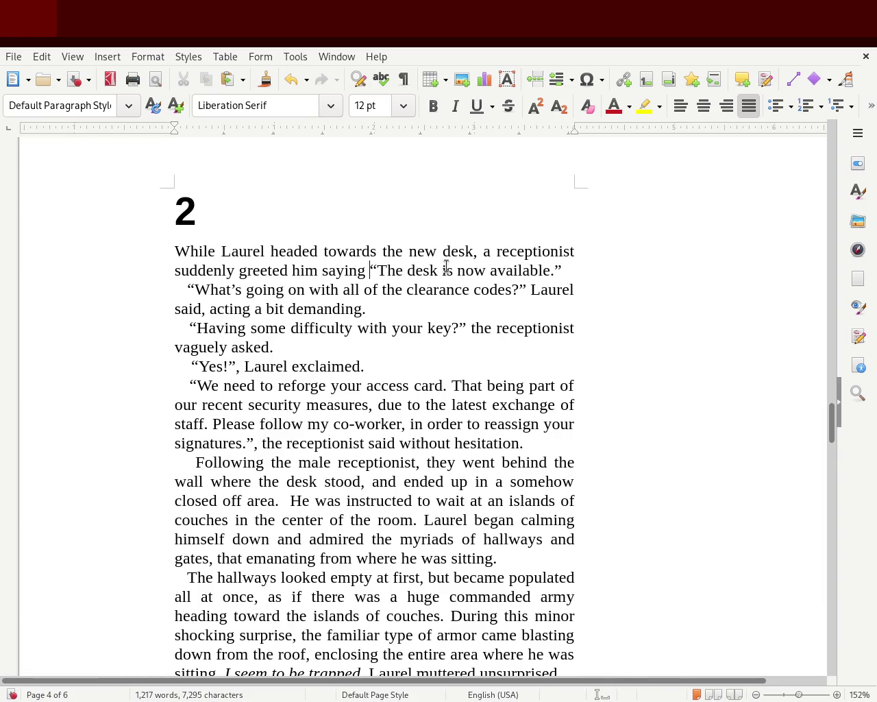
type("-")
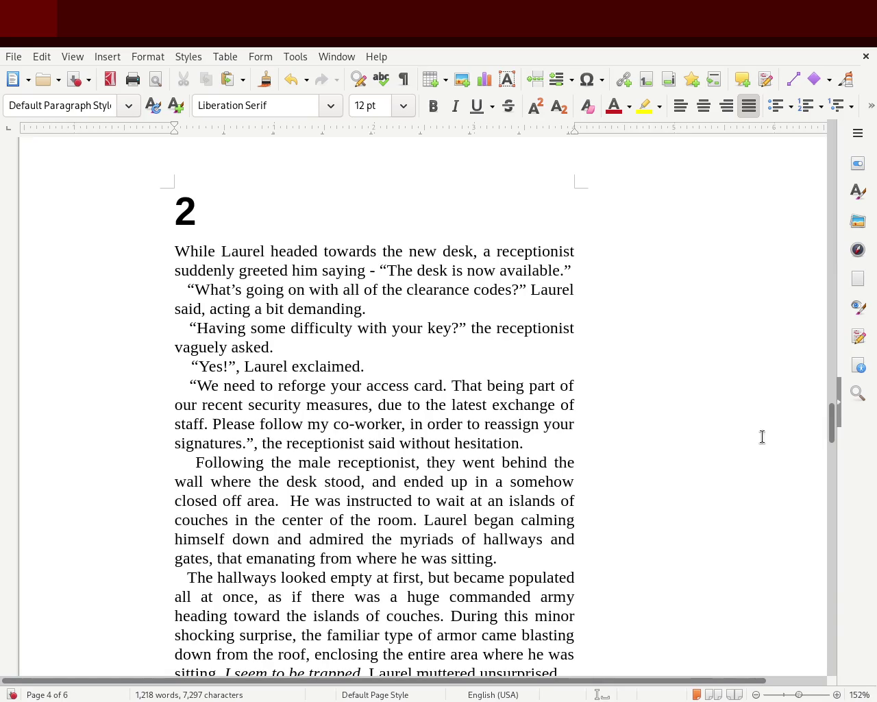
Step: Replace "minor" with "surprised" after "During this" on page 4
left_click_drag(832, 421, 834, 432)
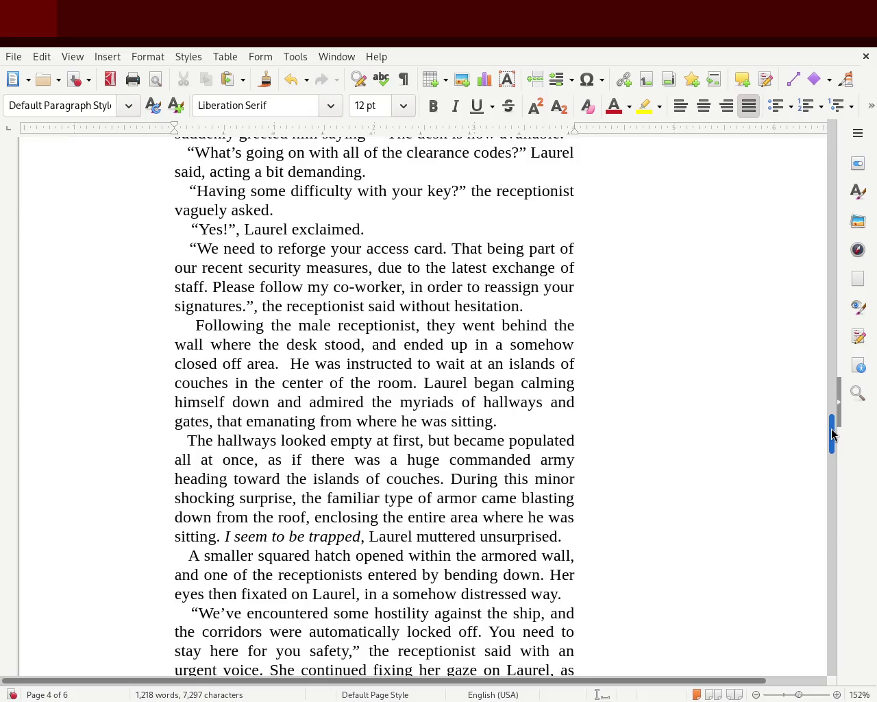
left_click_drag(834, 433, 834, 434)
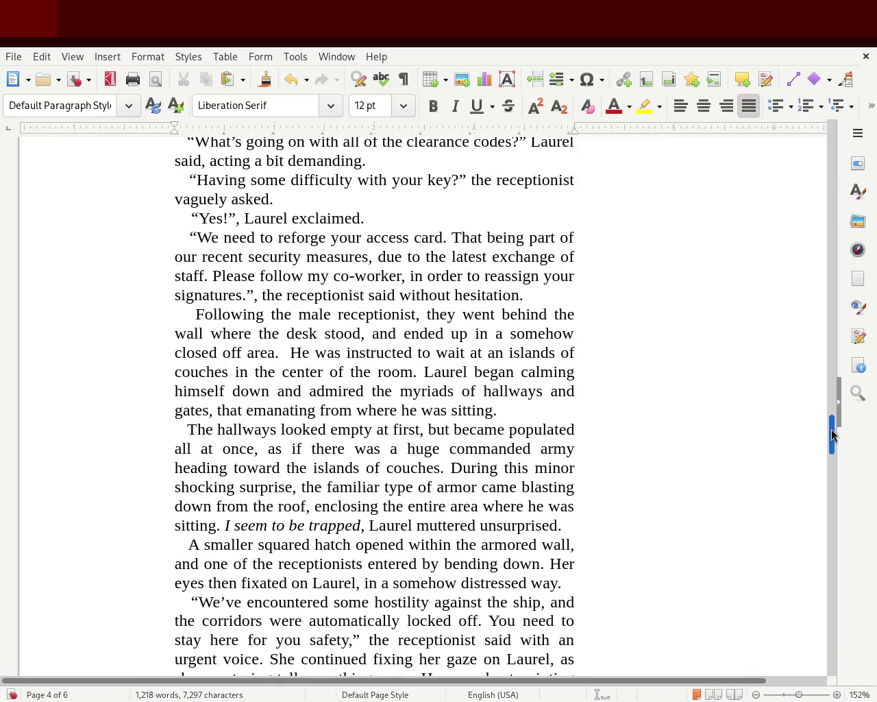
left_click_drag(834, 433, 833, 442)
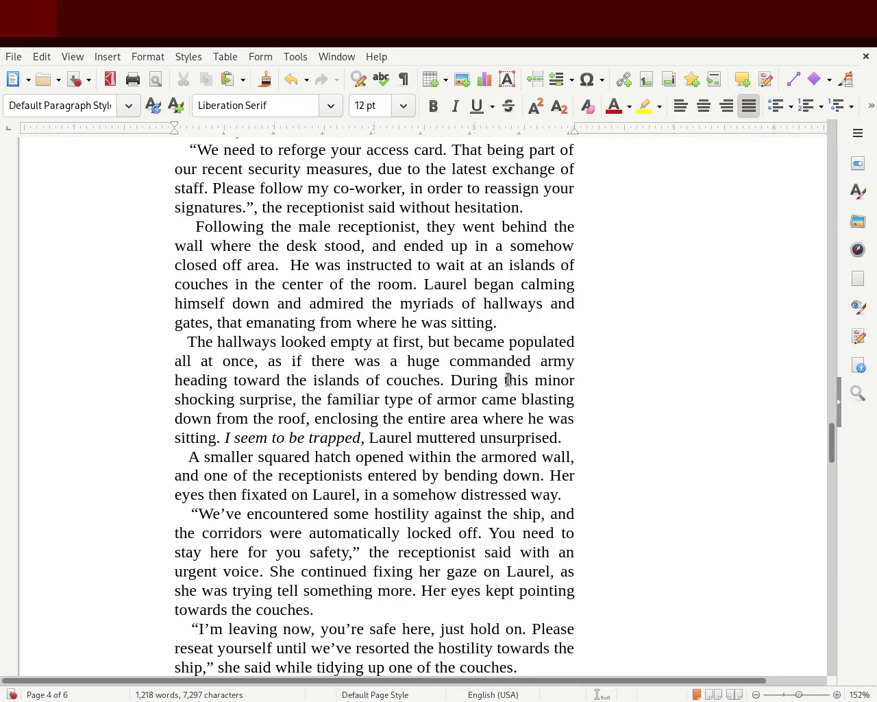
double_click(548, 380)
type("surprised")
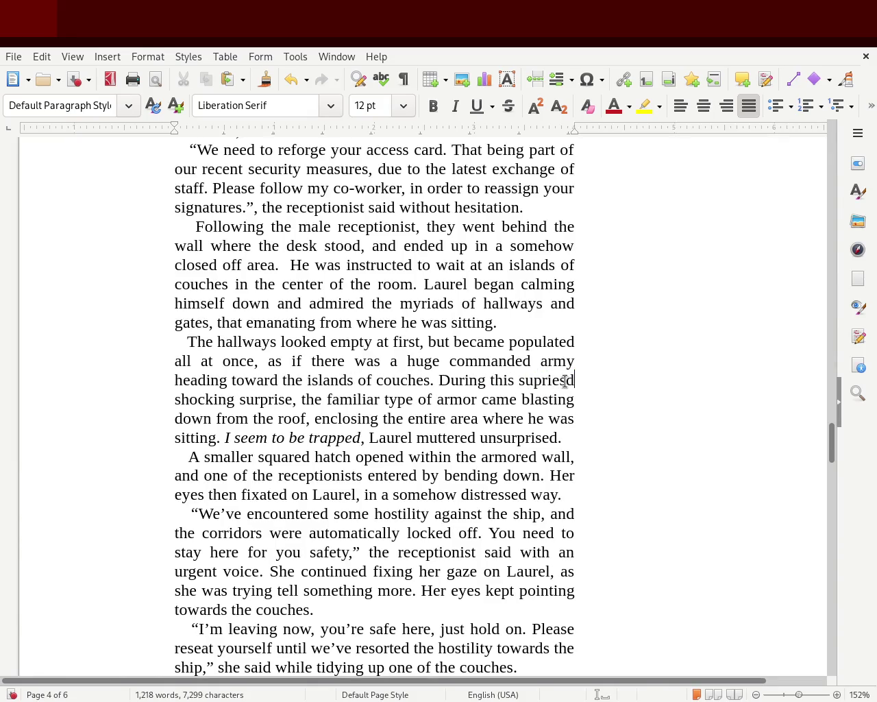
key("Left")
key("Left")
key("Left")
key("Left")
key("Left")
key("Left")
key("Delete")
key("Delete")
key("Delete")
key("Delete")
key("Delete")
key("Delete")
key("Delete")
type("surprised")
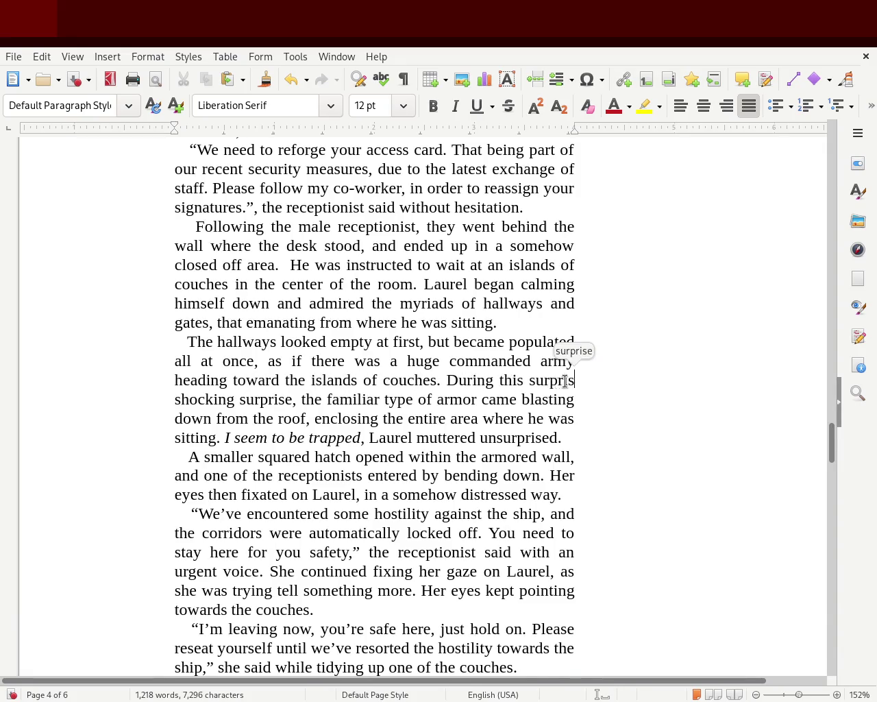
Step: Trim "shocking surprise" down to "shock"
key("Right")
key("Delete")
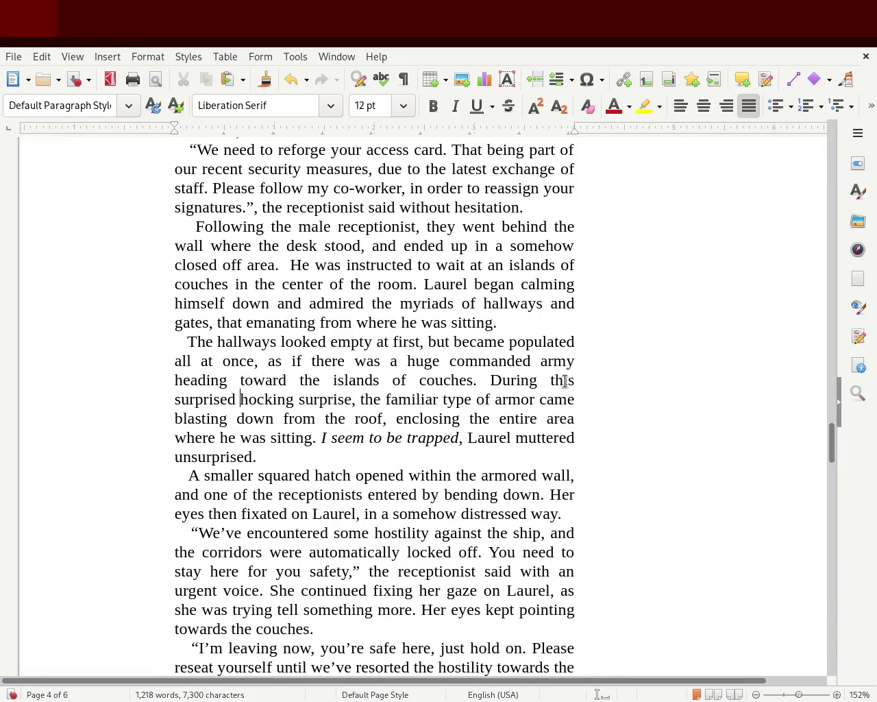
type("s")
key("Right")
key("Right")
key("Right")
key("Right")
key("Delete")
key("Delete")
key("Delete")
key("Delete")
key("Delete")
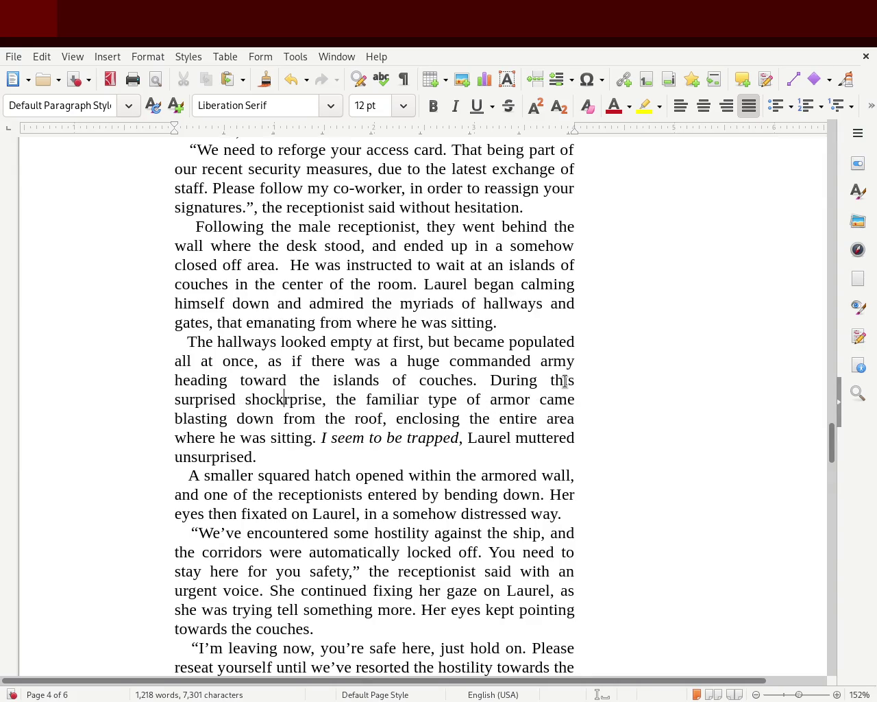
key("Delete")
key("Delete")
key("Delete")
key("Delete")
key("Delete")
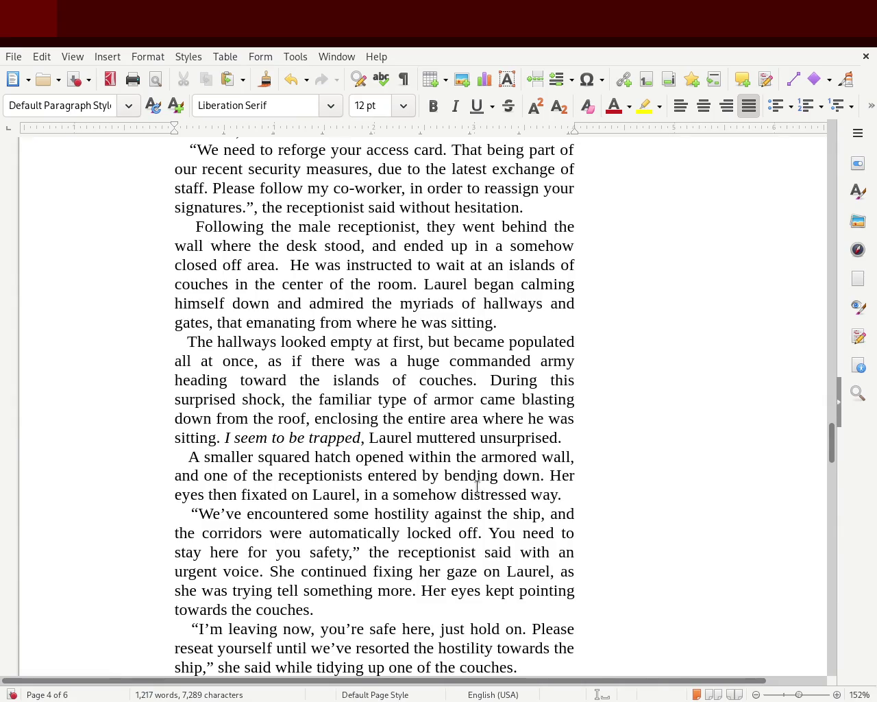
Step: Change "the familiar" to "those familiar", leaving "type of armor" unchanged
double_click(303, 398)
type("those")
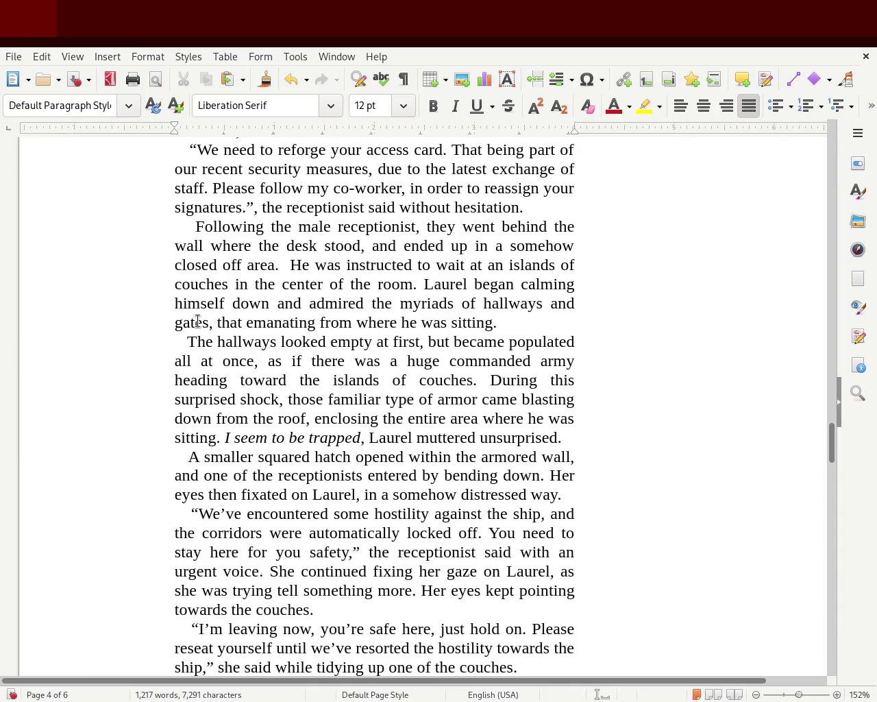
left_click(417, 399)
key("Left")
type("s")
key("BackSpace")
Step: Replace "those familiar type of" with "another type of" after "surprised shock,"
double_click(306, 400)
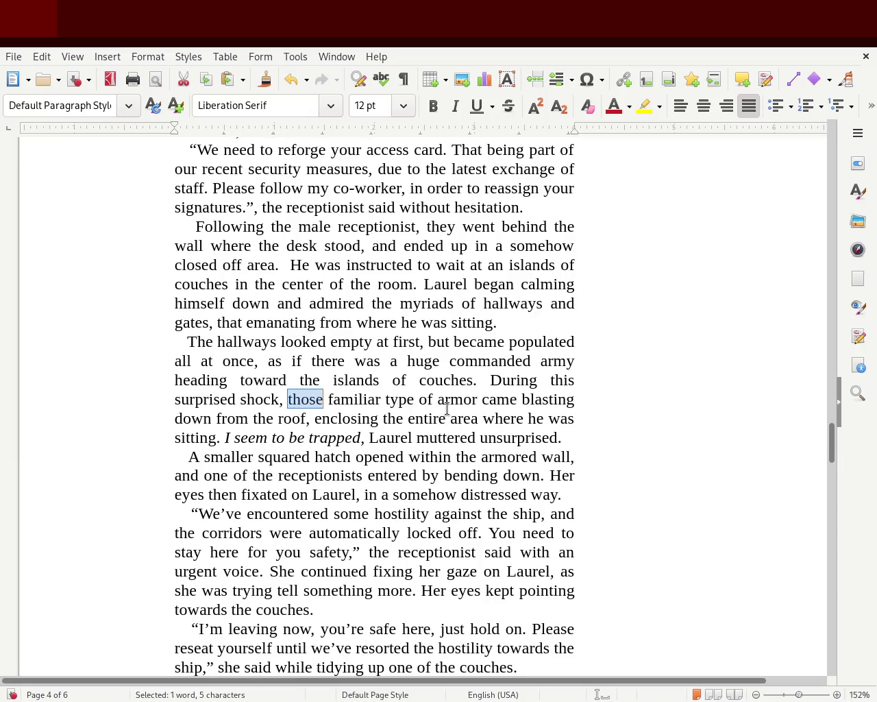
type("the")
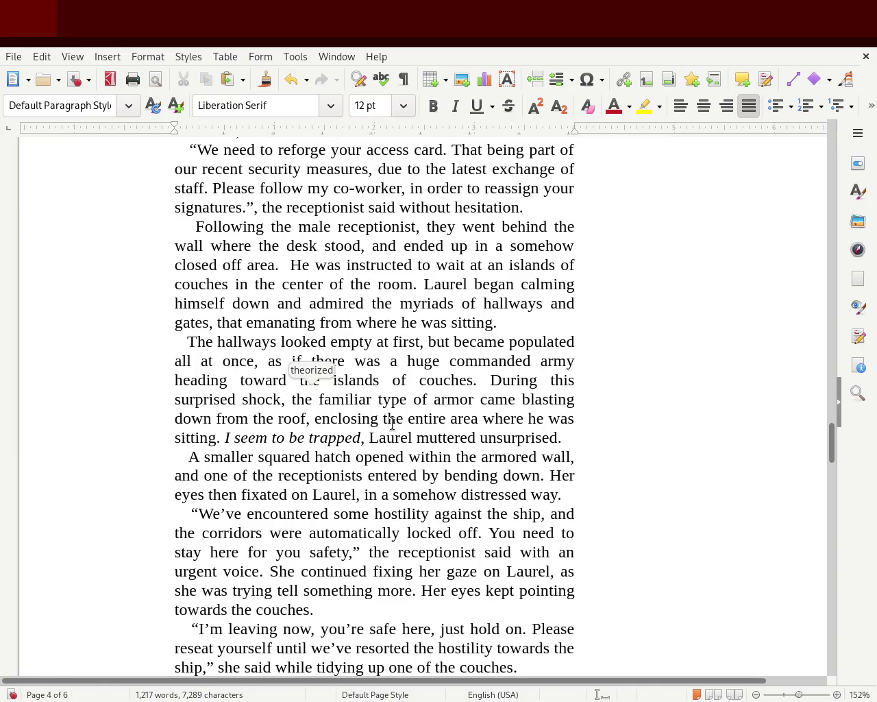
left_click_drag(408, 399, 292, 404)
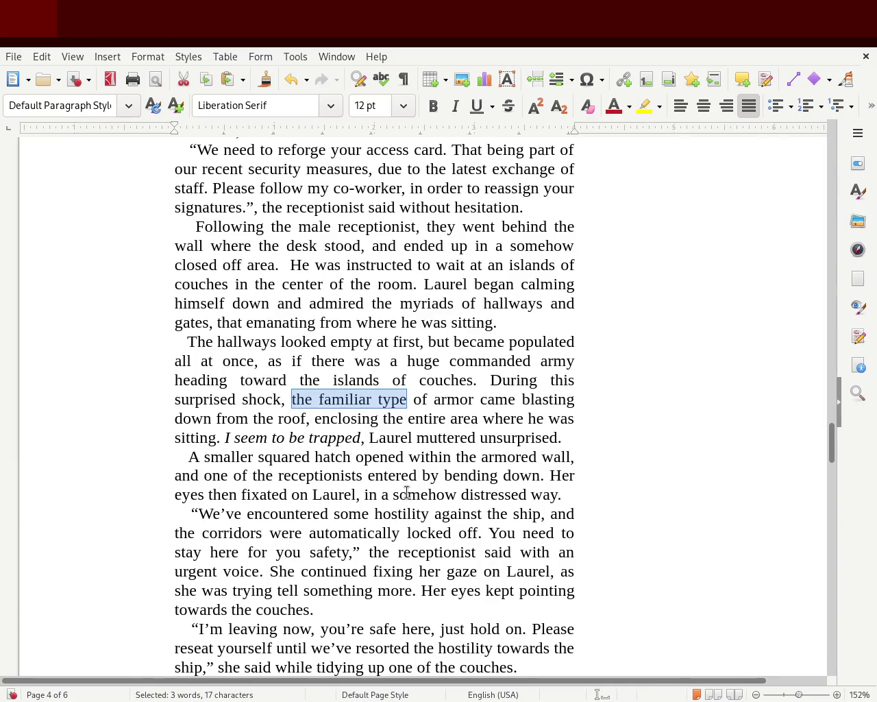
left_click_drag(430, 401, 291, 399)
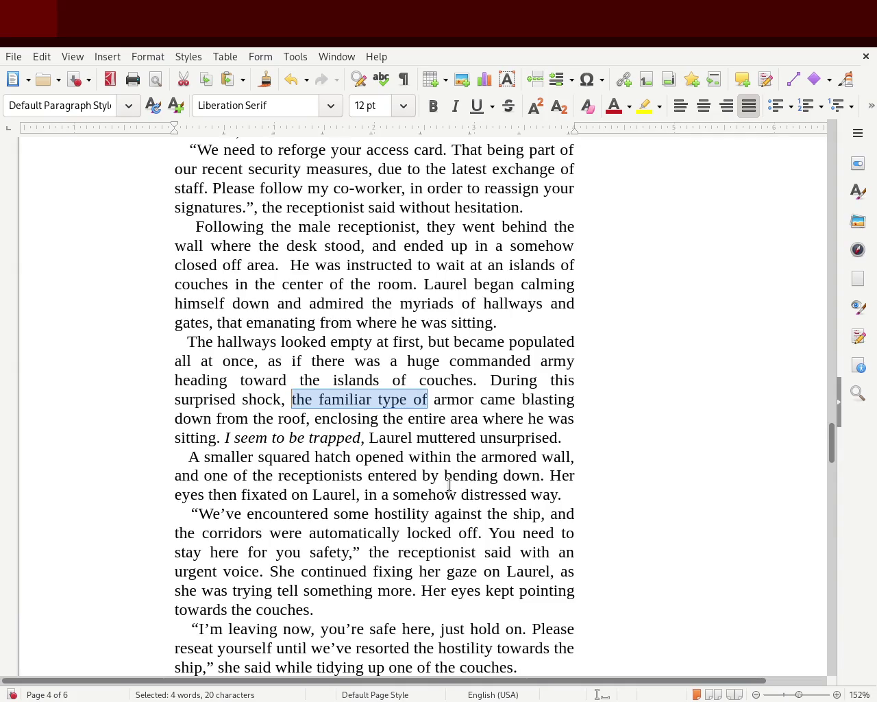
type("another")
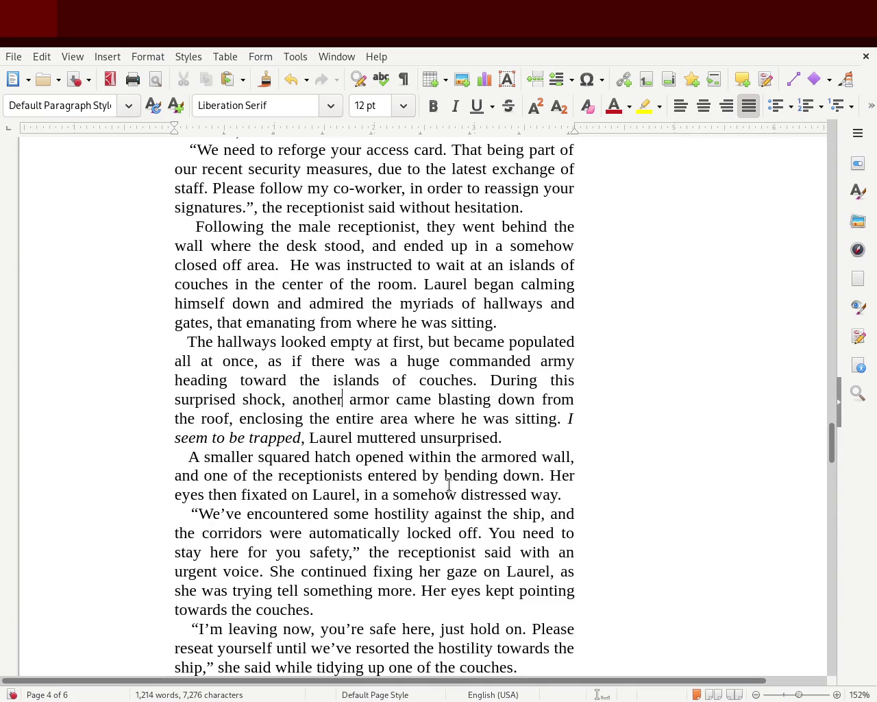
type(" type of")
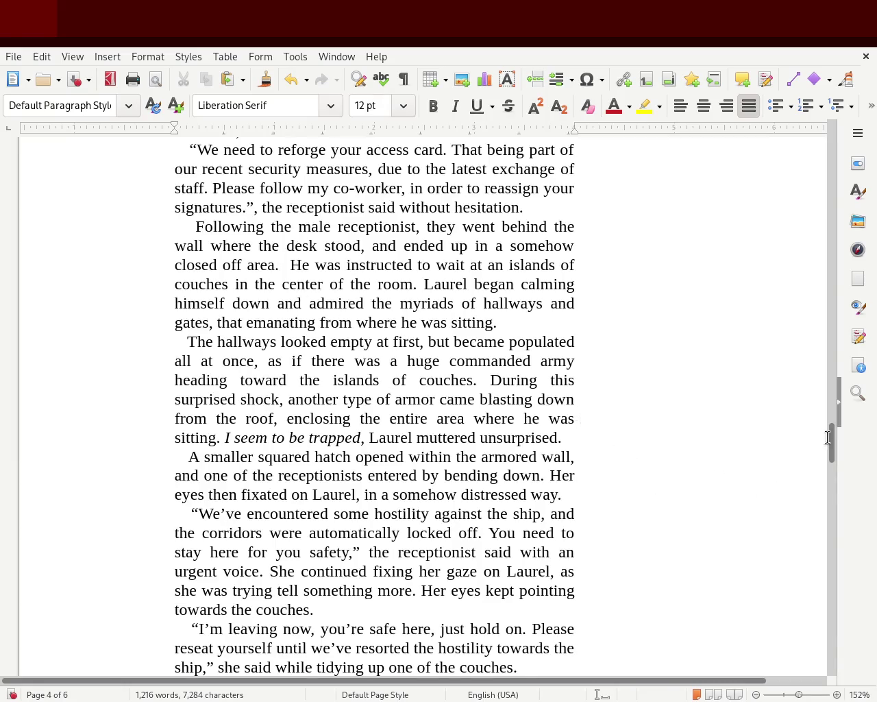
Step: Scroll from page 4 to the top of page 5, showing Laurel's italic thought and the four-line poem
left_click_drag(829, 438, 833, 475)
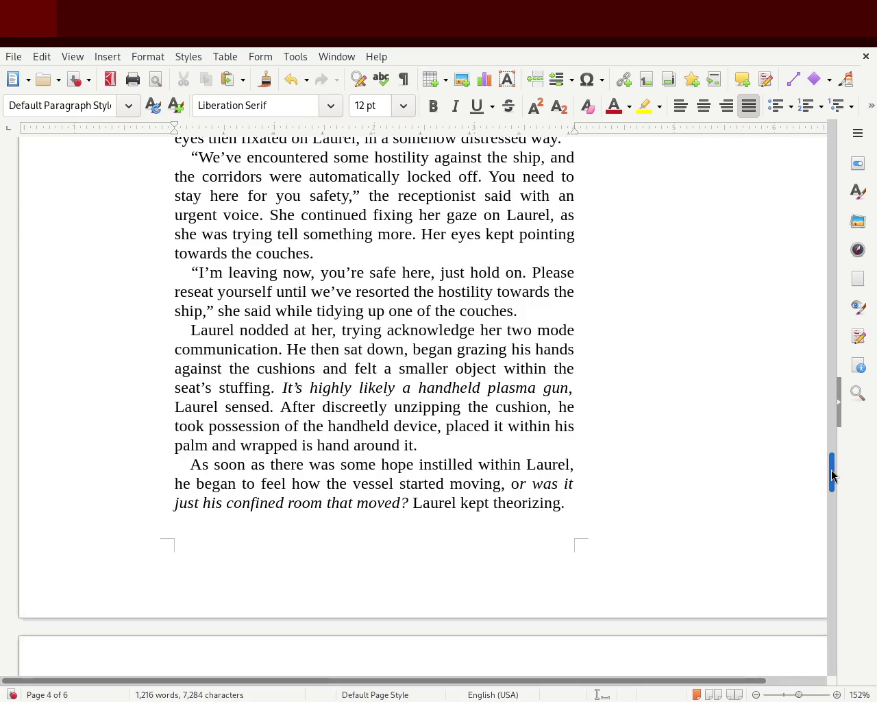
left_click_drag(833, 475, 833, 486)
left_click_drag(831, 487, 832, 513)
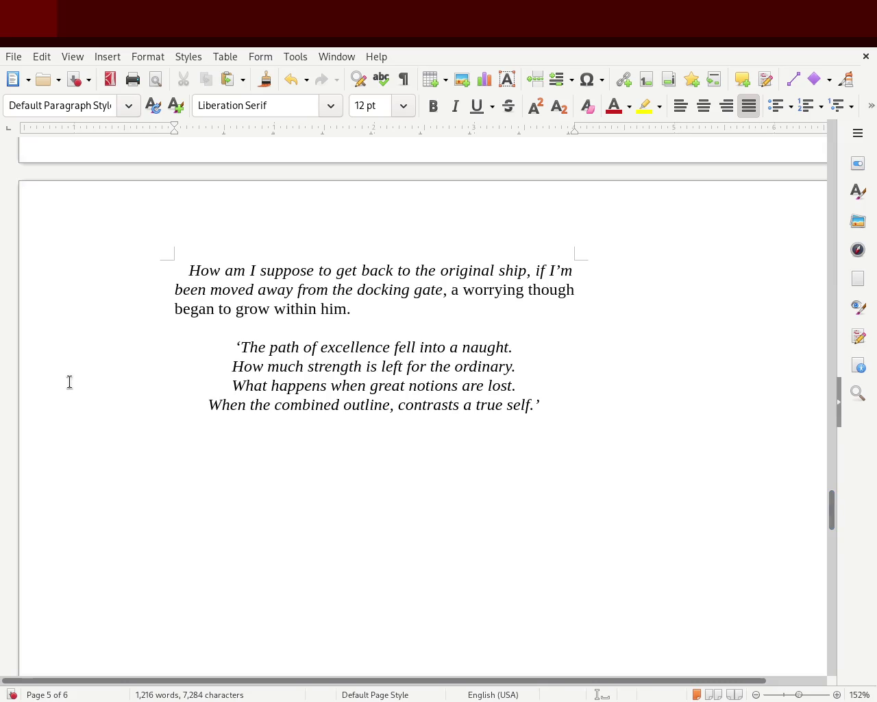
Step: Change 'been' to 'being' so the italic thought reads 'if I'm being moved away'
left_click(561, 264)
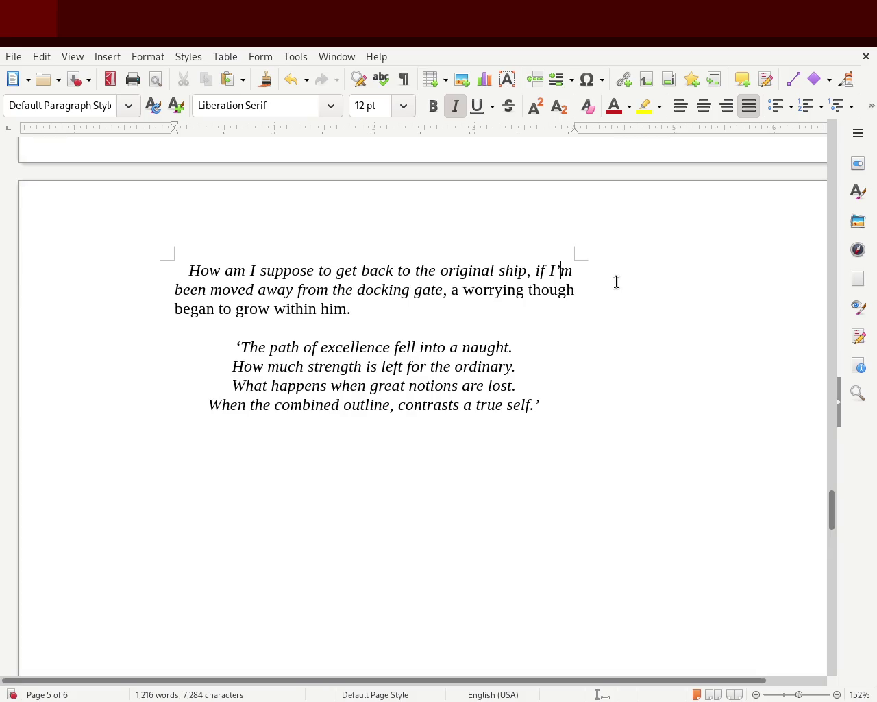
key("Right")
key("Right")
key("Right")
key("Right")
key("Right")
key("BackSpace")
key("BackSpace")
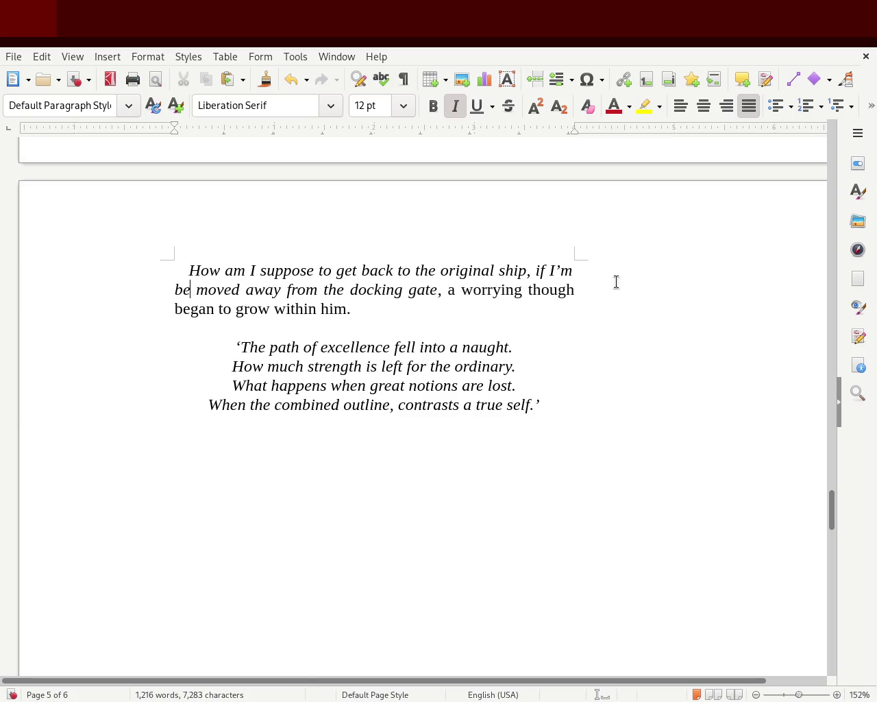
type("ing")
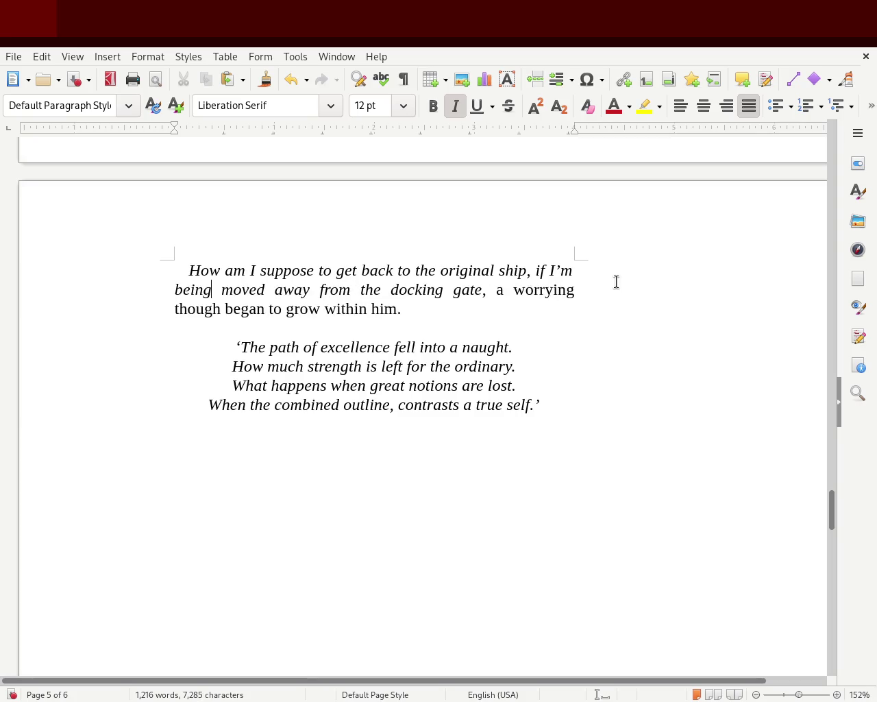
left_click(626, 388)
mouse_move(833, 510)
left_mouse_down()
mouse_move(837, 602)
mouse_move(871, 503)
left_mouse_up()
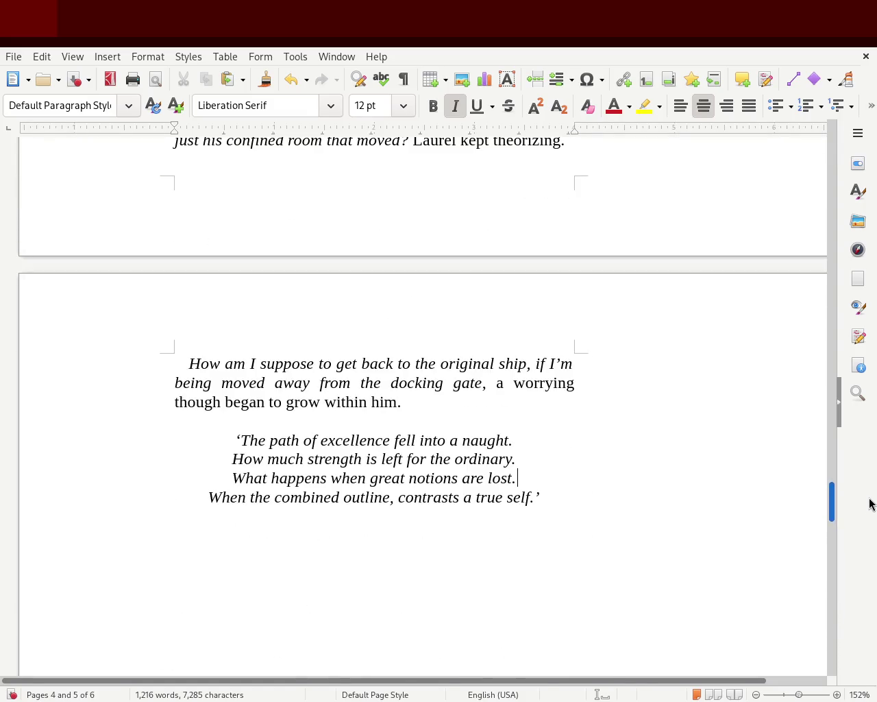
Step: Save the story with Ctrl+S and place the cursor after 'alien.' in chapter 3 on page 6
left_click_drag(871, 506, 874, 604)
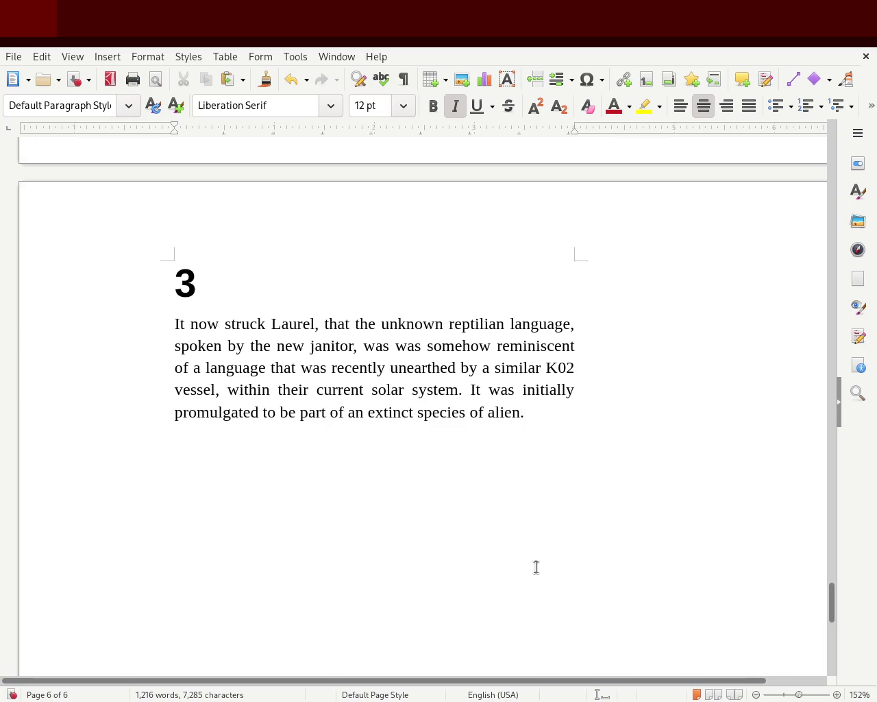
key("ctrl+s")
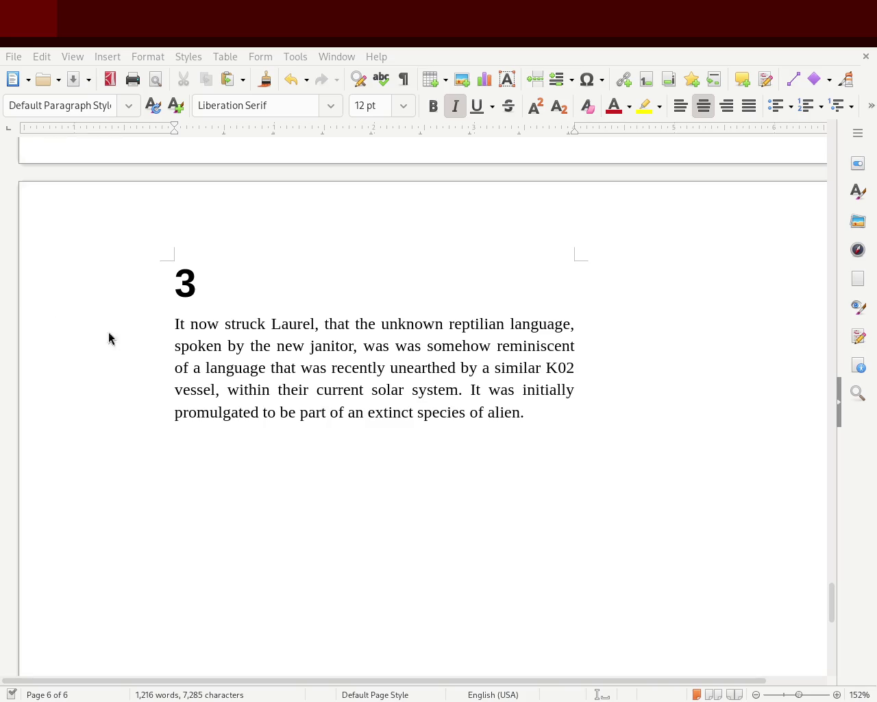
mouse_move(835, 620)
left_mouse_down()
mouse_move(837, 511)
mouse_move(802, 151)
mouse_move(792, 250)
left_mouse_up()
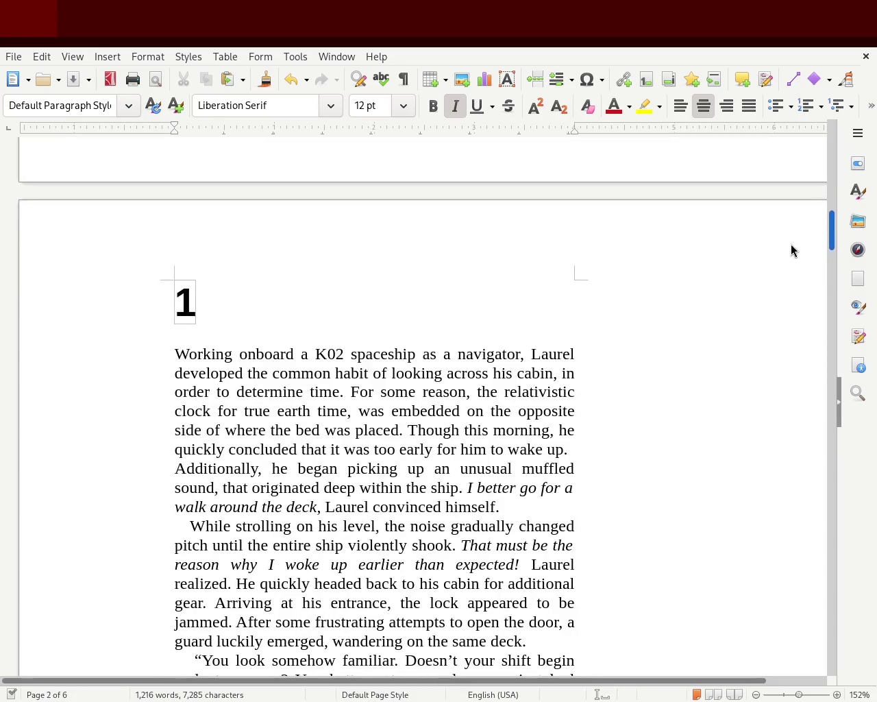
mouse_move(792, 250)
left_mouse_down()
mouse_move(804, 151)
mouse_move(789, 656)
mouse_move(795, 610)
left_mouse_up()
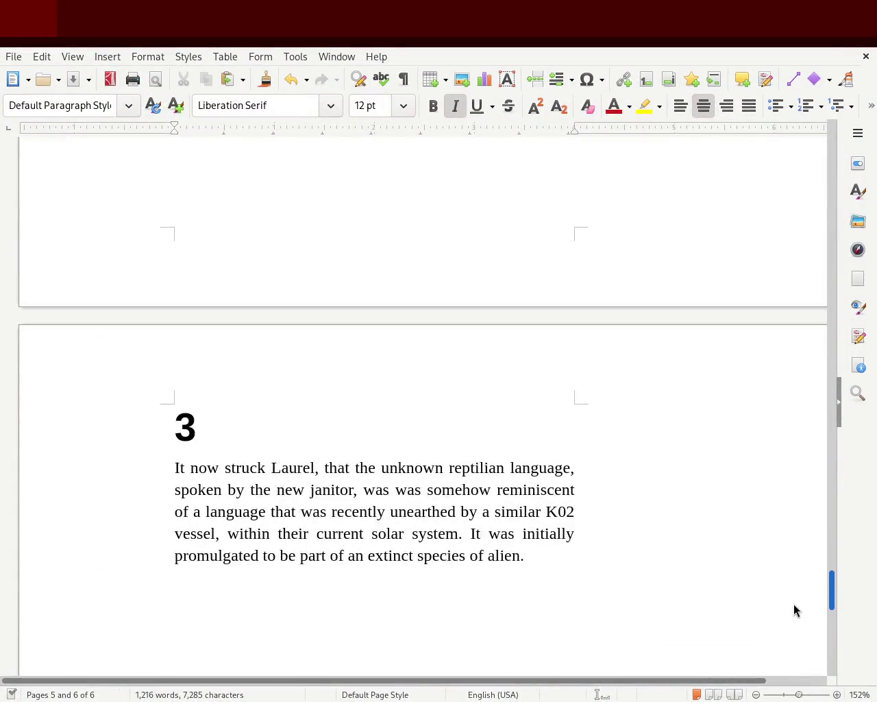
left_click(539, 553)
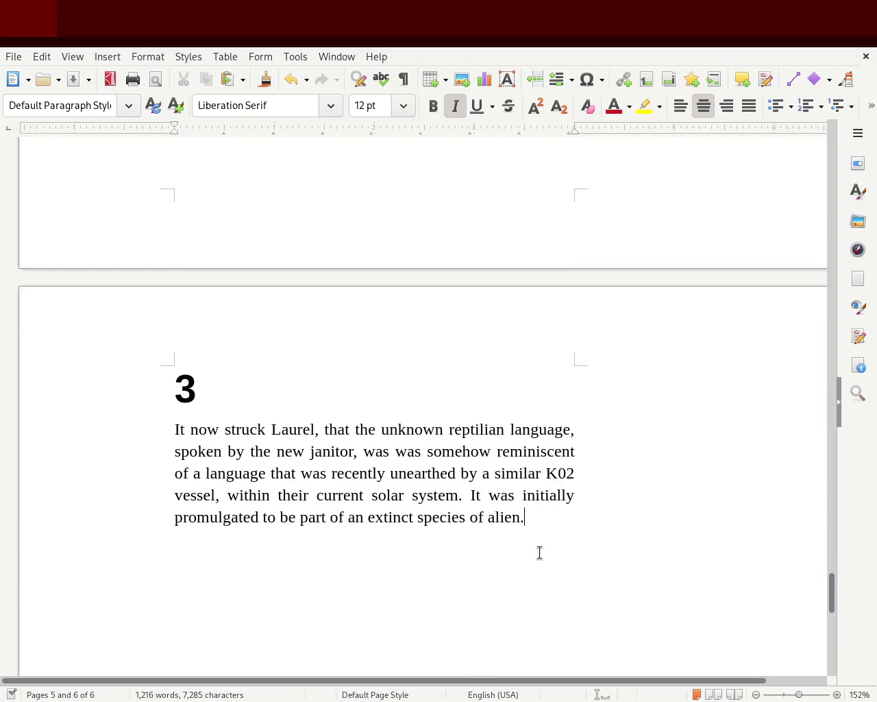
Step: Start a new paragraph: 'Laurel had an idea, he quickly brought up is inter-com device,'
key("Return")
type("Laurel ")
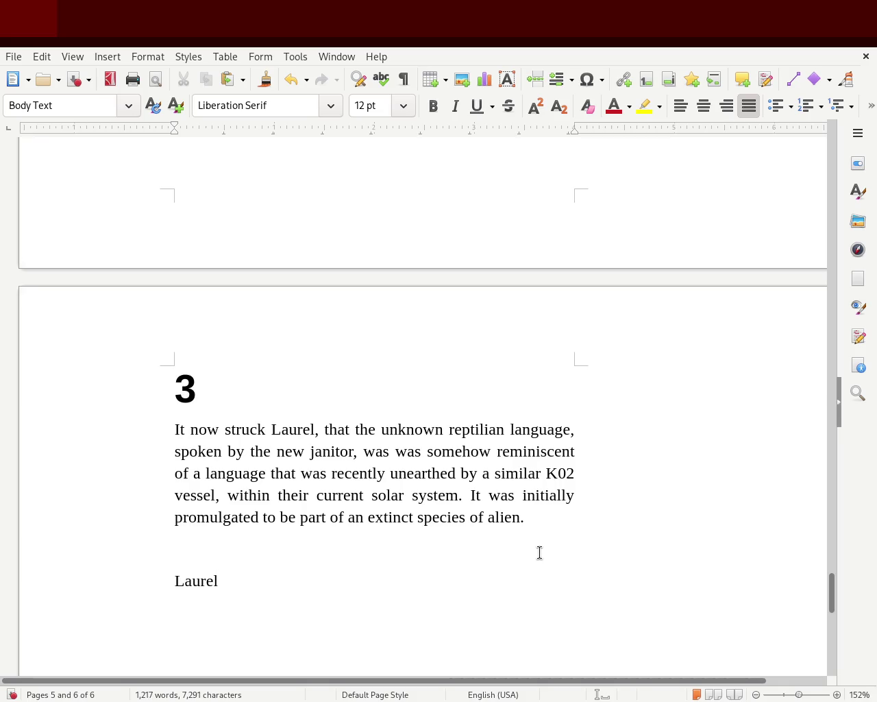
type("had an idea")
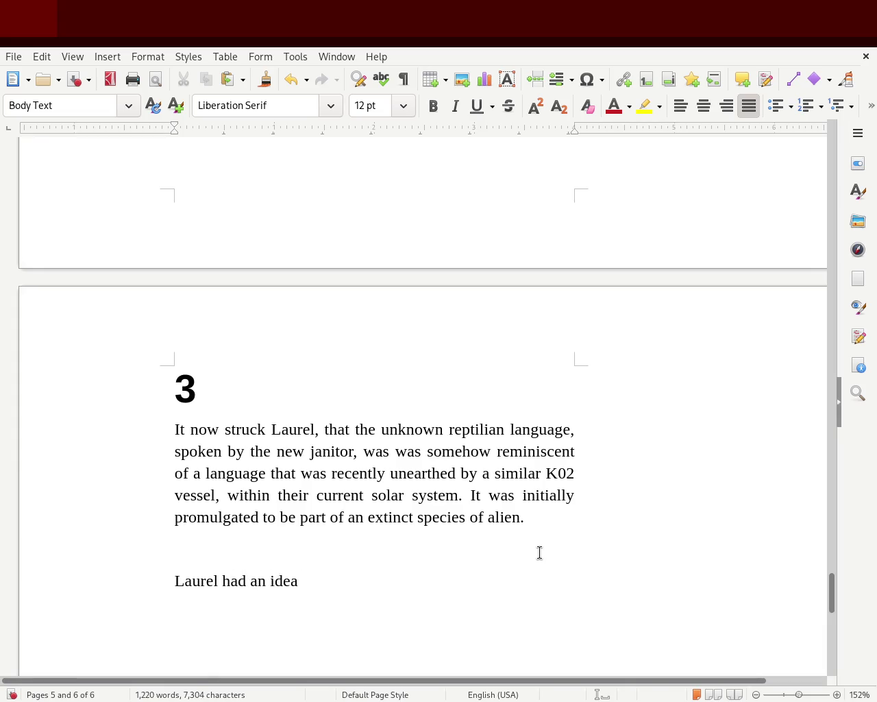
key("BackSpace")
type(", he w")
key("BackSpace")
type("quickli")
key("BackSpace")
key("BackSpace")
key("BackSpace")
key("BackSpace")
key("BackSpace")
key("BackSpace")
type("uickly ")
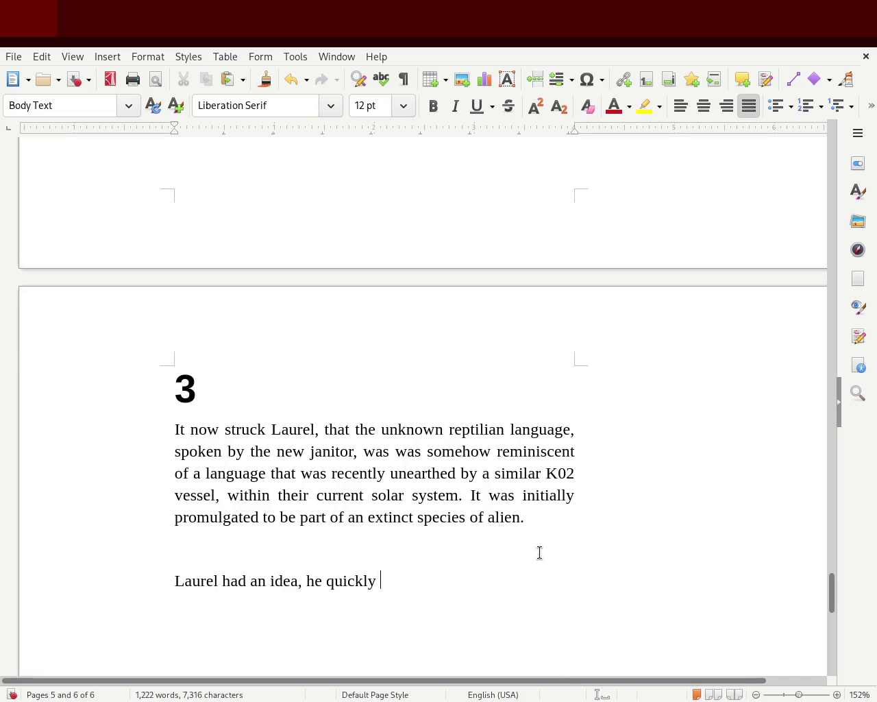
type("bro")
key("BackSpace")
type("r")
type("ought up is")
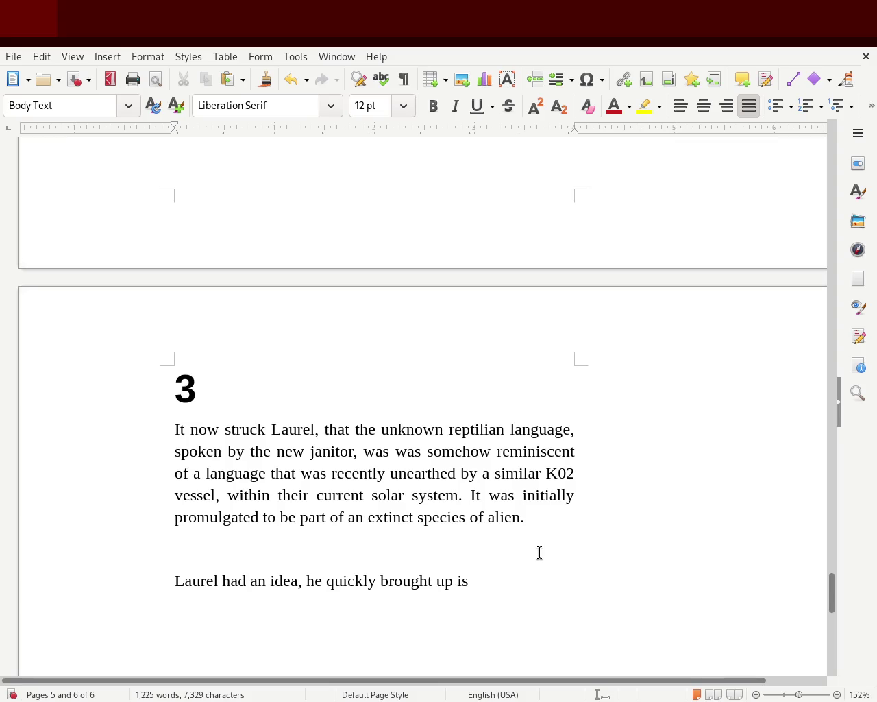
type("inter-c")
key("BackSpace")
key("BackSpace")
type("co")
key("BackSpace")
key("BackSpace")
type("-com device, re")
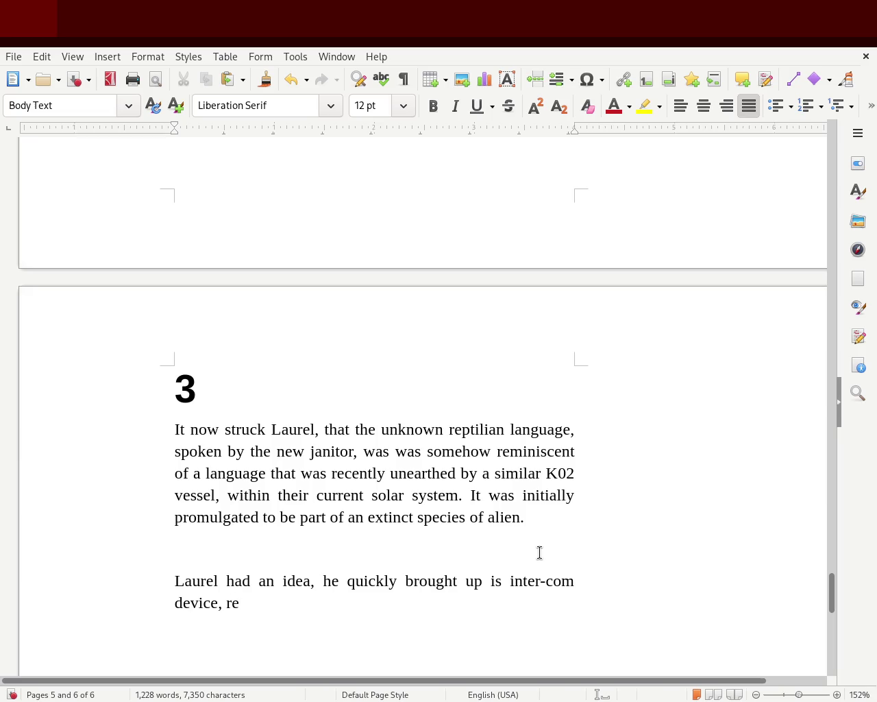
Step: Continue with 'which also make recordings' and 'cross referenced what the janitor', fixing typos
key("BackSpace")
key("BackSpace")
type("and")
key("BackSpace")
key("BackSpace")
key("BackSpace")
key("BackSpace")
key("BackSpace")
key("BackSpace")
type("which also records")
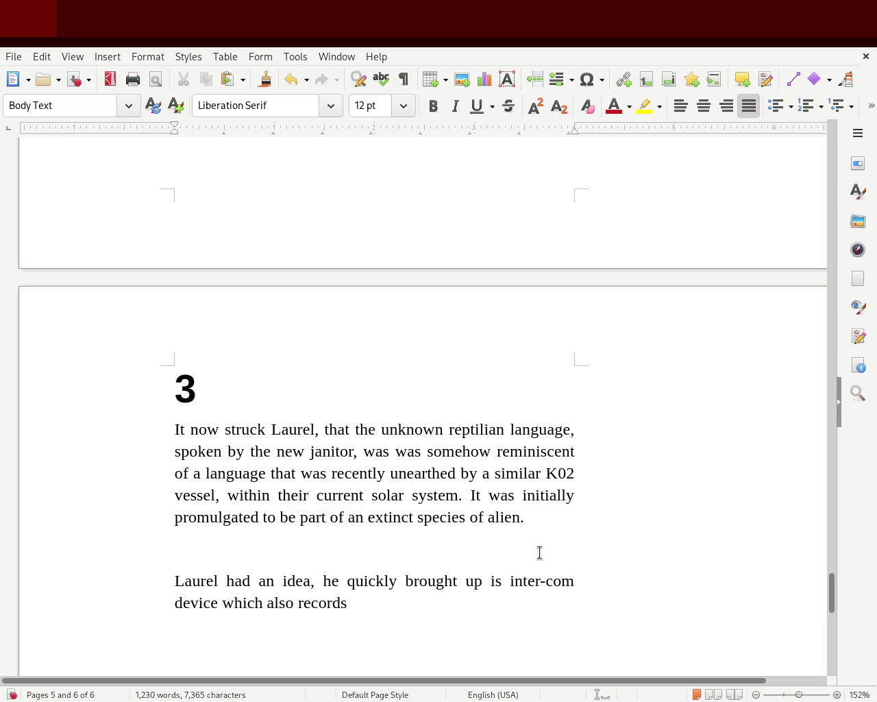
key("BackSpace")
key("BackSpace")
key("BackSpace")
key("BackSpace")
key("BackSpace")
key("BackSpace")
key("BackSpace")
type("make e")
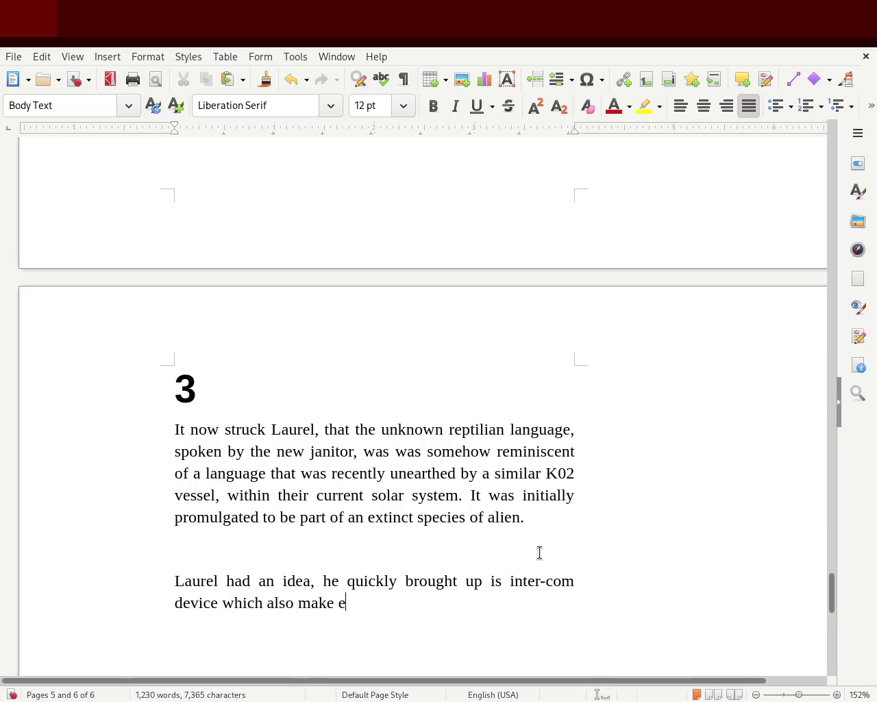
key("BackSpace")
type("recordings, ")
type("translated what he i")
key("BackSpace")
type("said")
key("Left")
key("Left")
key("Left")
key("Left")
key("Right")
key("BackSpace")
key("BackSpace")
key("BackSpace")
key("BackSpace")
key("BackSpace")
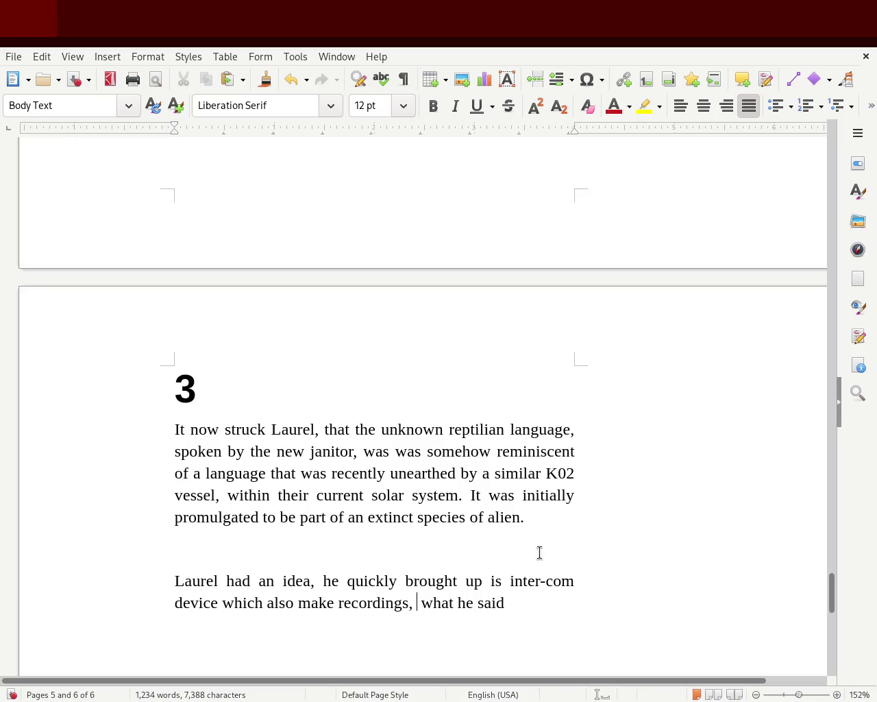
type("cross referenced what the ")
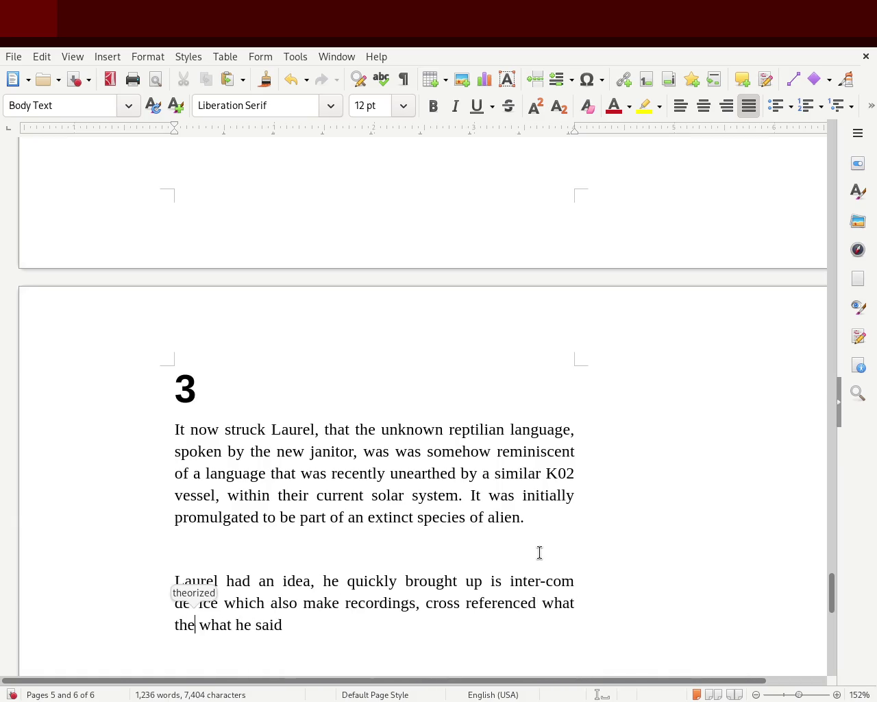
type("jainto")
key("BackSpace")
key("BackSpace")
key("BackSpace")
key("BackSpace")
Step: Finish the clause as 'what the jantor said to the fragments recently discovered.'
type("ntor said")
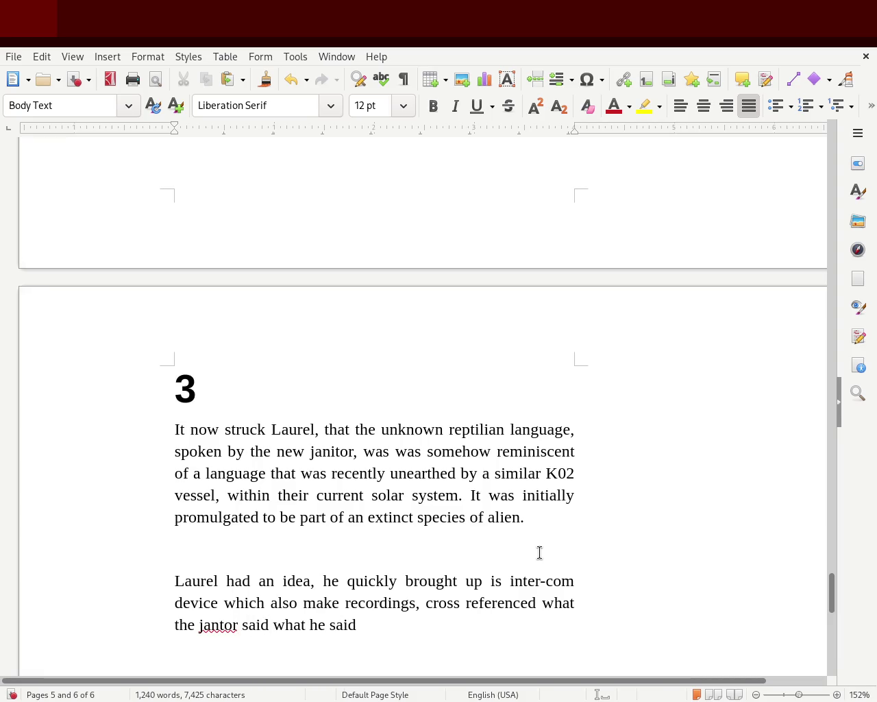
key("Left")
key("Left")
key("Left")
key("Right")
key("Right")
key("Right")
key("Right")
key("Right")
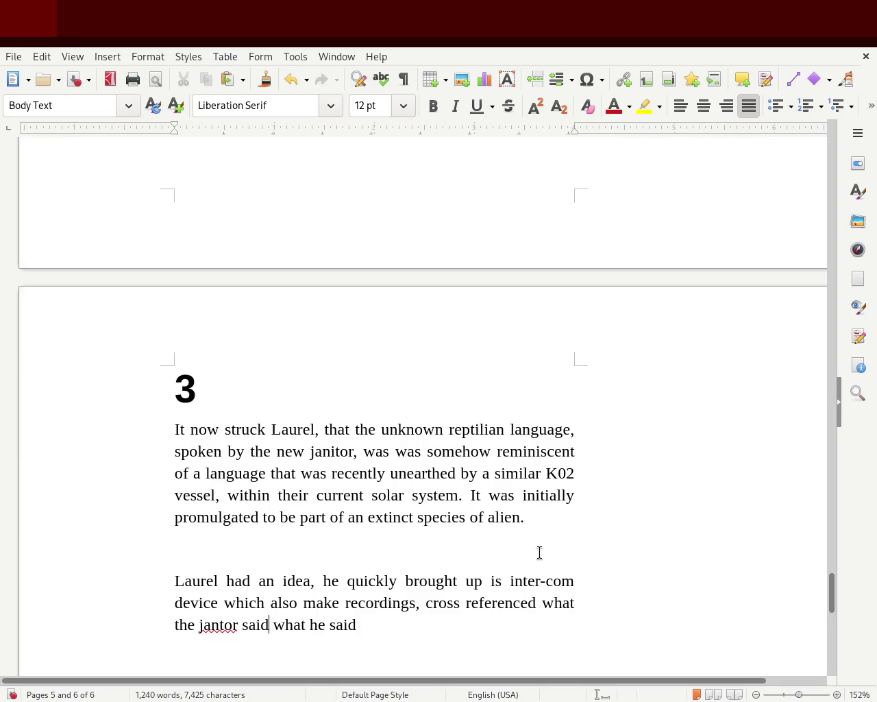
type("while")
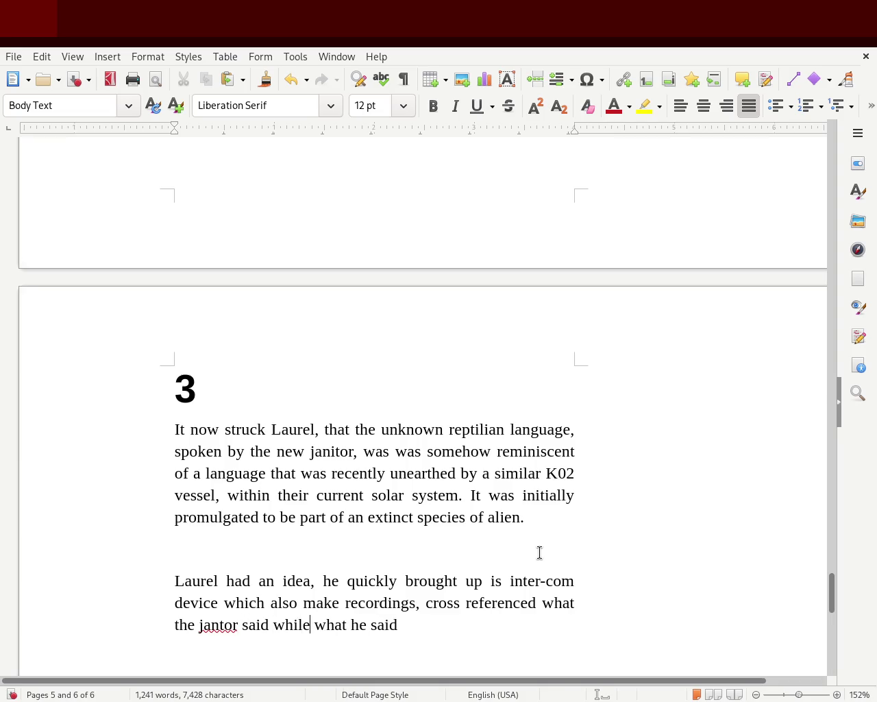
key("BackSpace")
key("BackSpace")
key("BackSpace")
key("BackSpace")
key("BackSpace")
key("BackSpace")
type("to the frag")
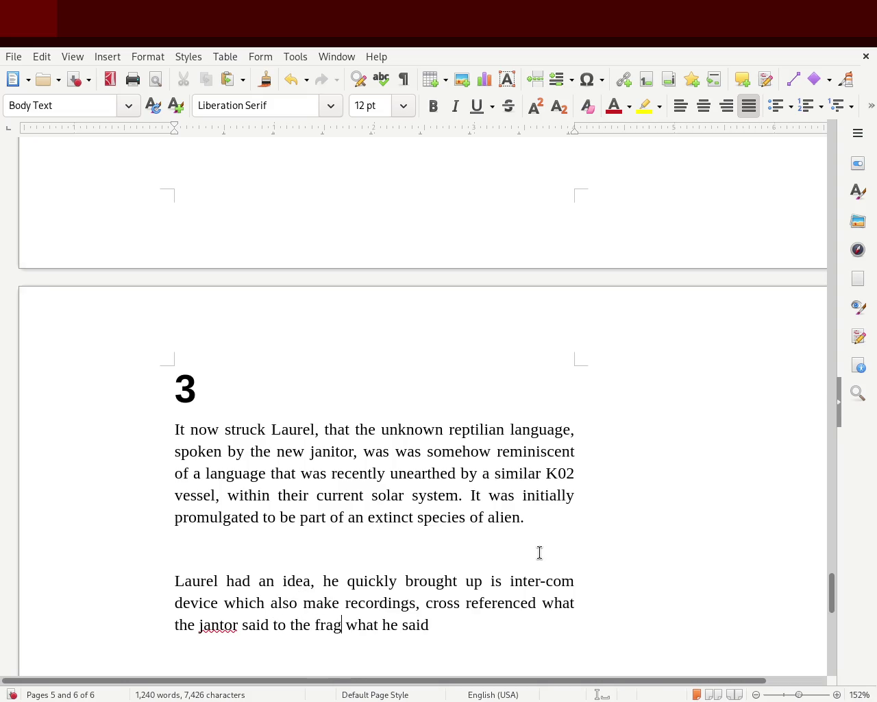
type("ments di")
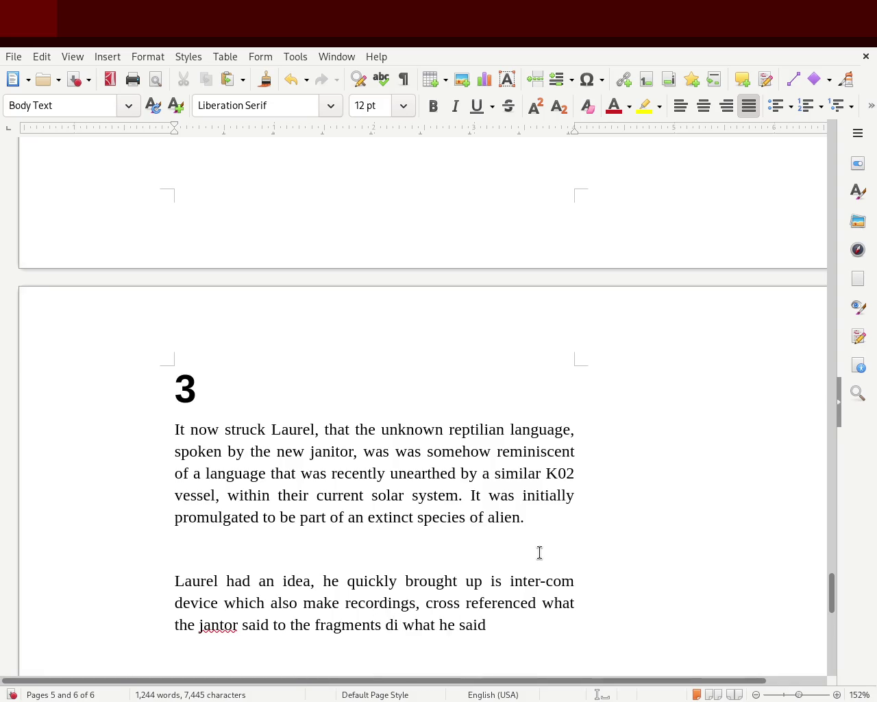
key("BackSpace")
Step: Add the sentence 'He then produced something related to the ancient script and what he could say…'
key("BackSpace")
type("recently discovered.")
key("Right")
key("Delete")
key("Delete")
key("Delete")
key("Delete")
key("Delete")
type("He th")
key("BackSpace")
type("hen")
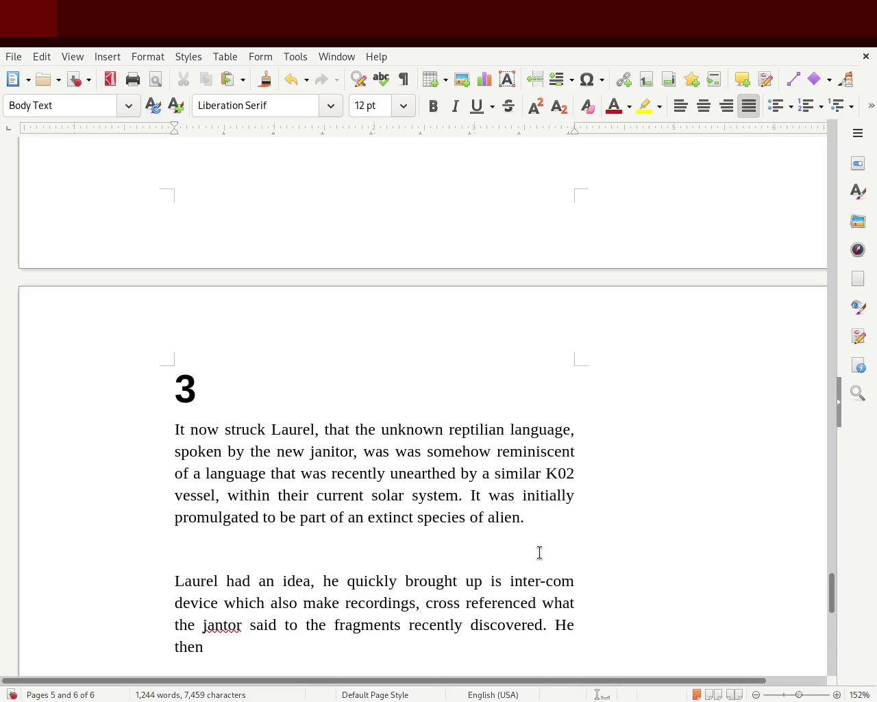
type("produced ")
type("a")
key("BackSpace")
type("something related w")
key("BackSpace")
type("to the fragments")
key("BackSpace")
type("ciep")
key("BackSpace")
type("nt script and what he could say to t")
type("hose who")
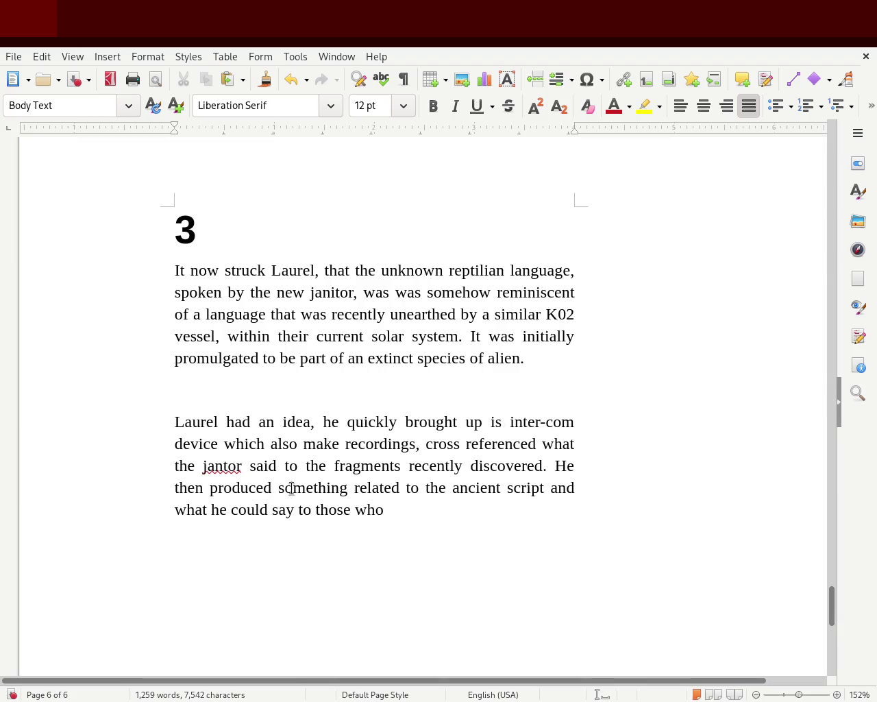
double_click(214, 468)
Step: Change 'jantor' to 'new janitor' and reword to ', with the fragments that had been'
type("janitor")
key("Left")
key("Left")
key("Left")
key("Left")
key("Left")
key("Left")
type("new")
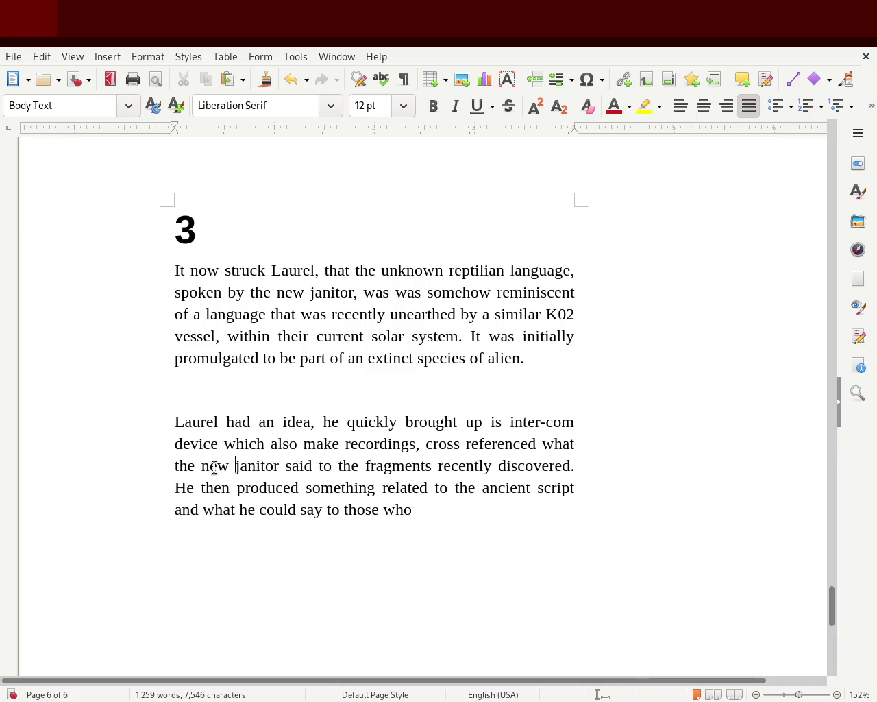
left_click(318, 467)
key("Left")
type(", with")
key("Delete")
key("Delete")
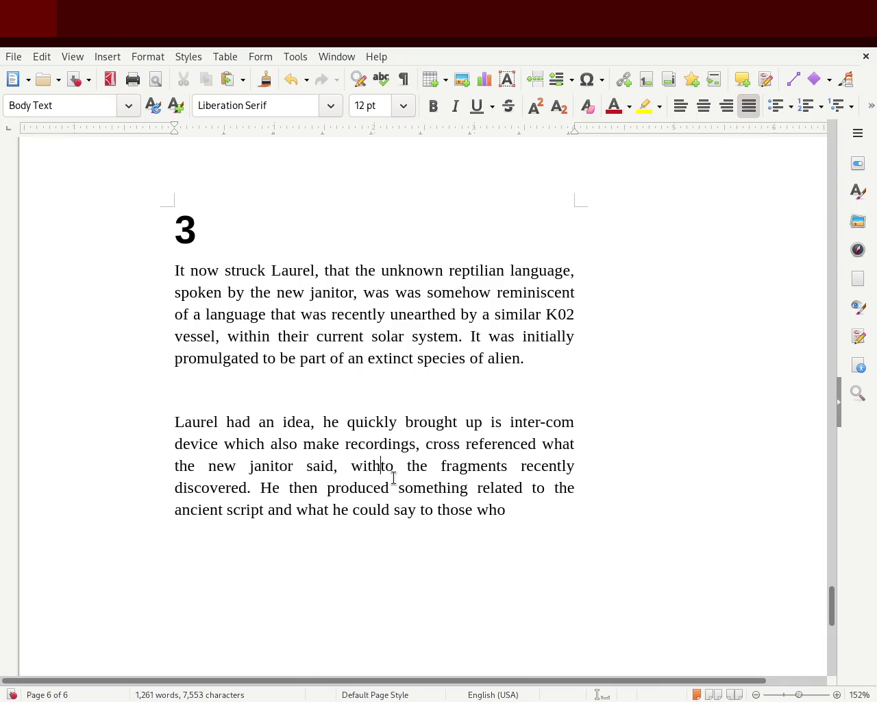
key("Delete")
key("Delete")
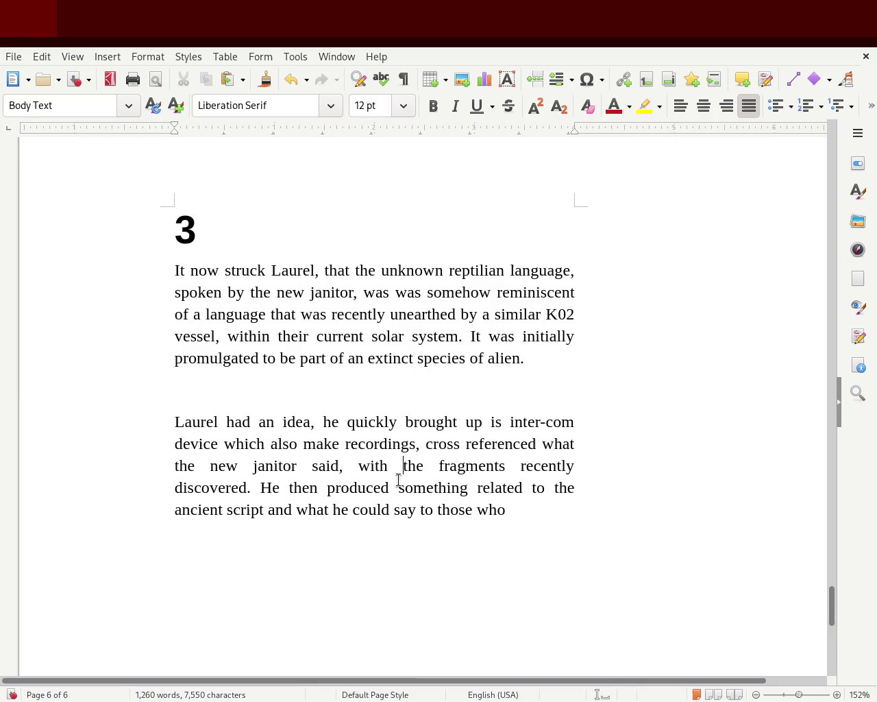
left_click(506, 463)
type("that had")
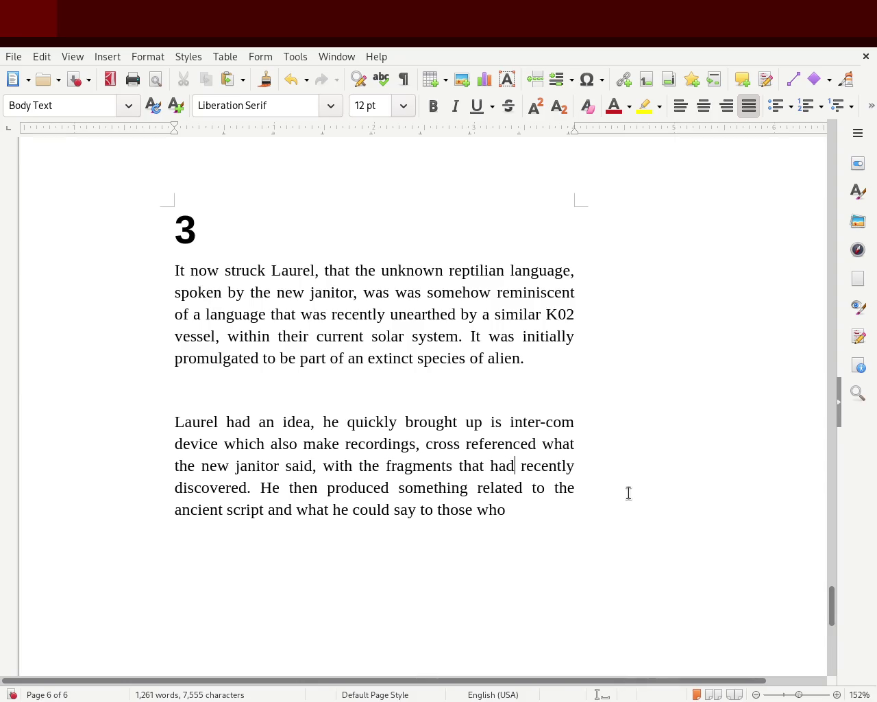
key("BackSpace")
key("BackSpace")
key("BackSpace")
key("BackSpace")
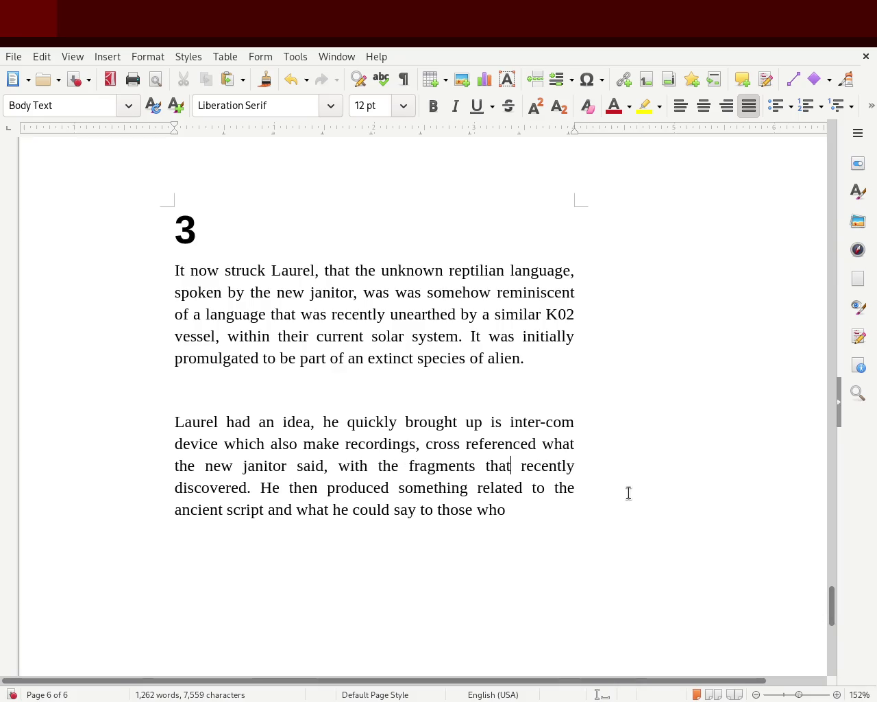
key("Right")
key("Right")
key("Right")
key("Right")
key("Right")
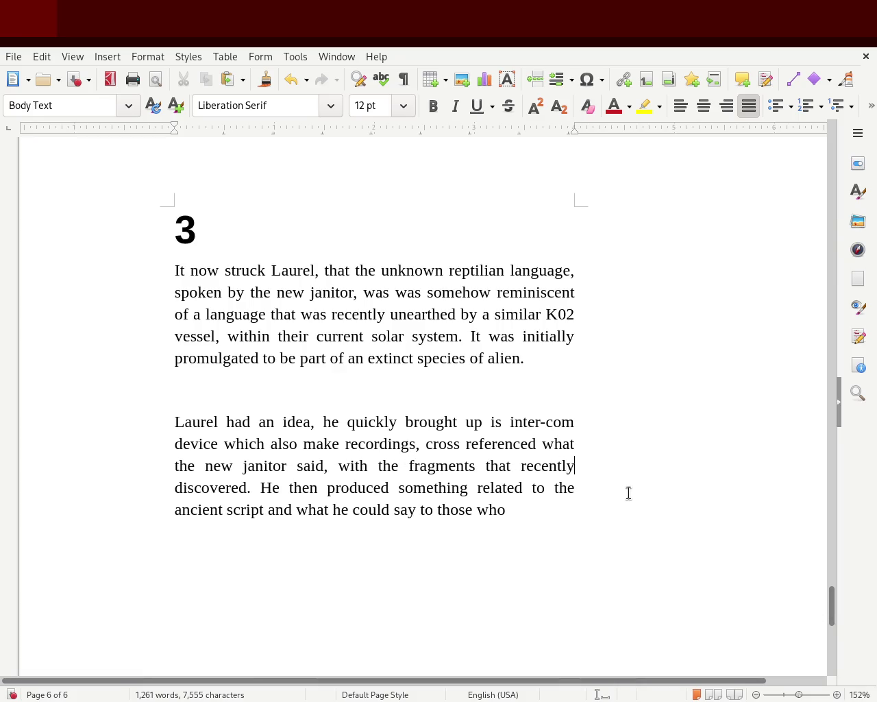
type("had been")
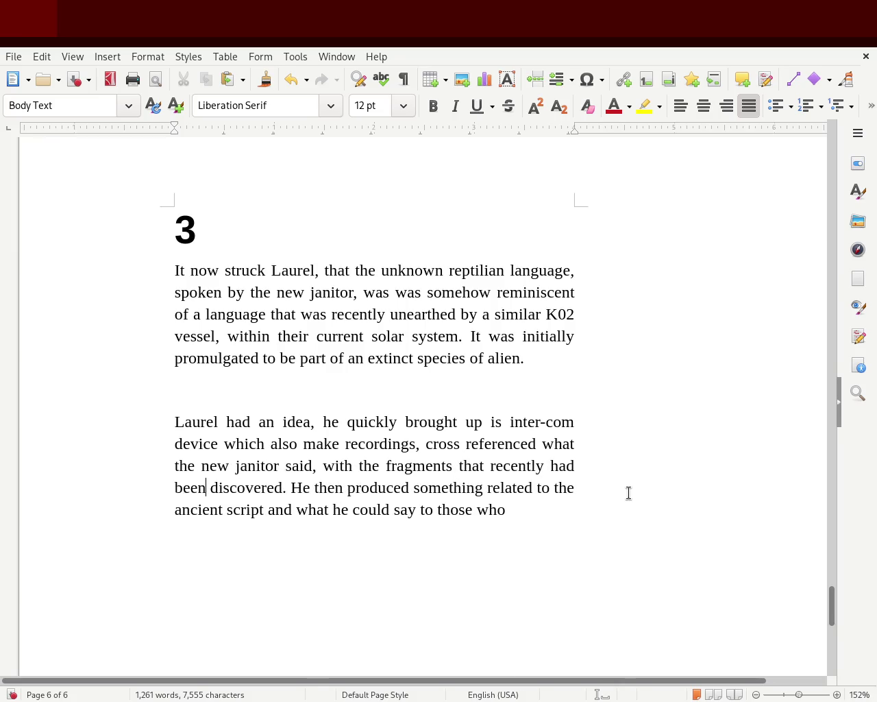
Step: Reword the rest as 'wanted to produce a respond or saying…ancient script.' and start a new line 'Year'
key("Right")
key("Right")
key("Right")
key("Right")
key("Right")
key("Right")
key("Right")
key("BackSpace")
key("BackSpace")
key("BackSpace")
type("wanted to")
key("Right")
key("Right")
key("Right")
key("Right")
key("Right")
key("Right")
key("Right")
key("Delete")
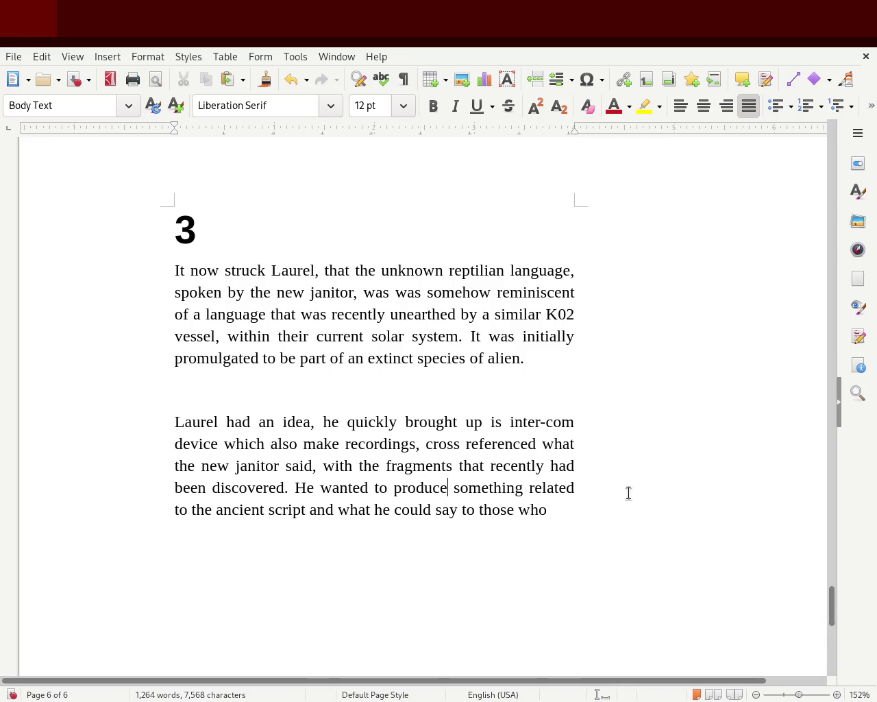
type("a")
key("BackSpace")
type("a resp")
type("in")
key("BackSpace")
key("BackSpace")
type("ond or saying")
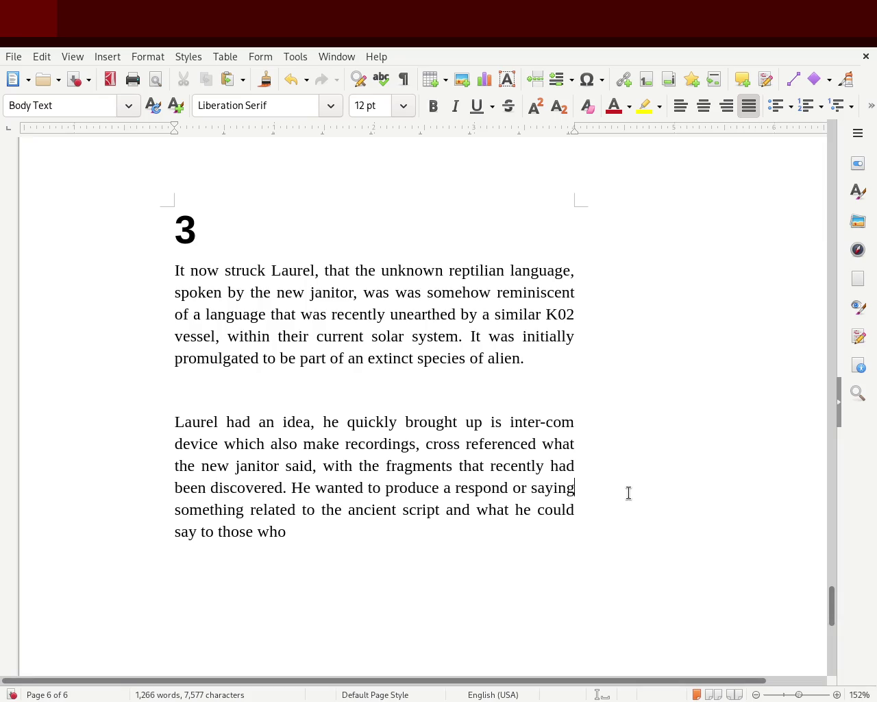
type(", which")
key("Right")
key("Delete")
key("Delete")
key("Delete")
key("Delete")
key("Delete")
key("Delete")
key("Right")
key("Right")
key("Right")
key("Right")
key("Right")
key("Right")
key("Right")
key("Left")
key("Left")
key("Left")
key("Right")
key("Right")
key("Delete")
key("Delete")
key("Delete")
key("Delete")
key("Delete")
key("Delete")
key("Delete")
key("Delete")
key("Delete")
key("Delete")
key("Delete")
key("Delete")
key("Delete")
key("Delete")
type(".")
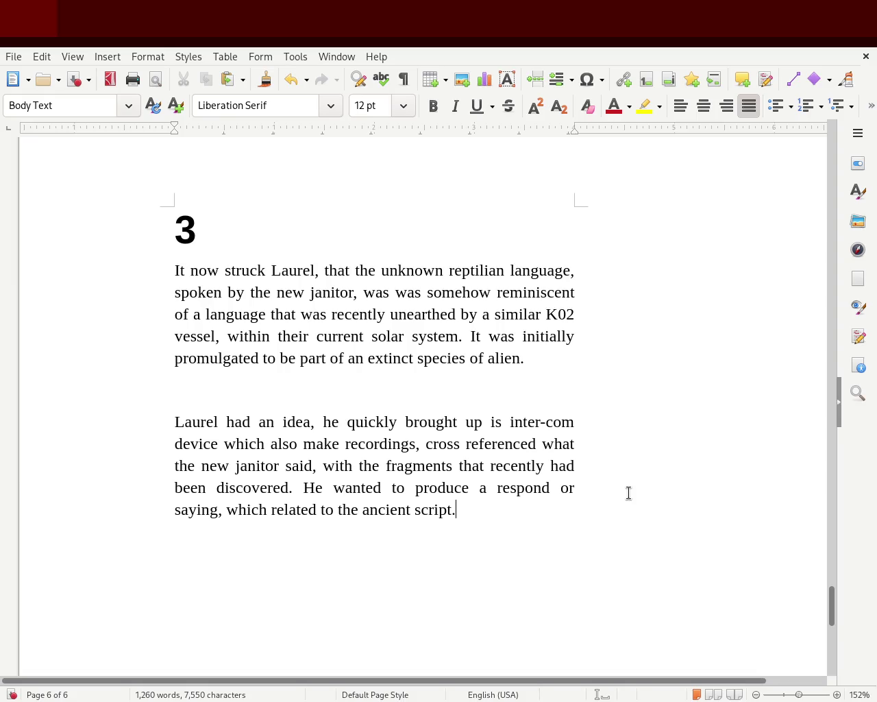
key("Return")
key("Return")
type("Year")
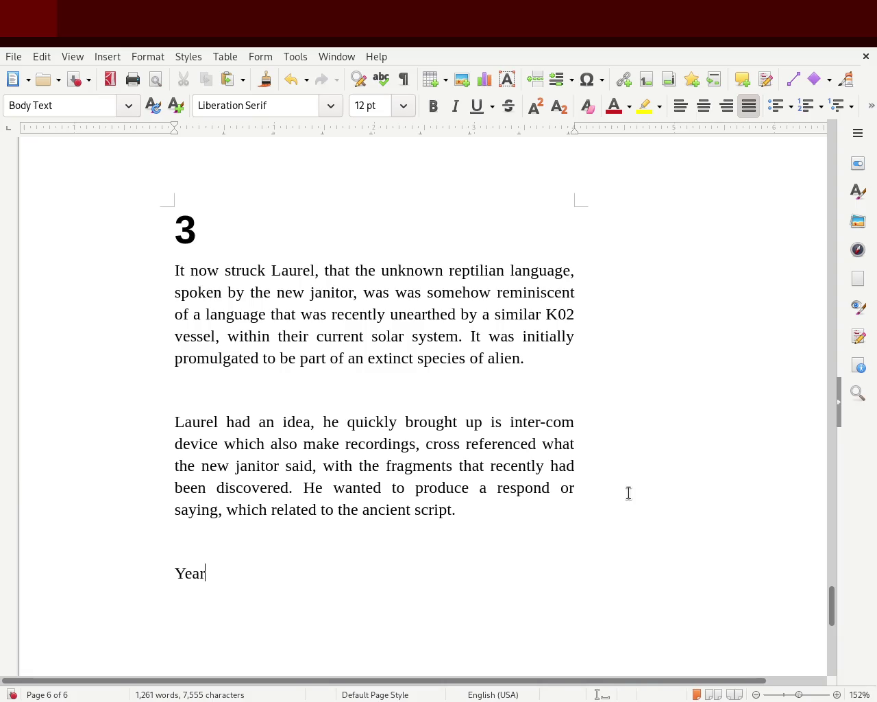
Step: Replace 'Year' with the line 'I'm a part of the emission of', prefixed by '“ Are'
key("BackSpace")
key("BackSpace")
key("BackSpace")
key("BackSpace")
type("m a ")
type("part of")
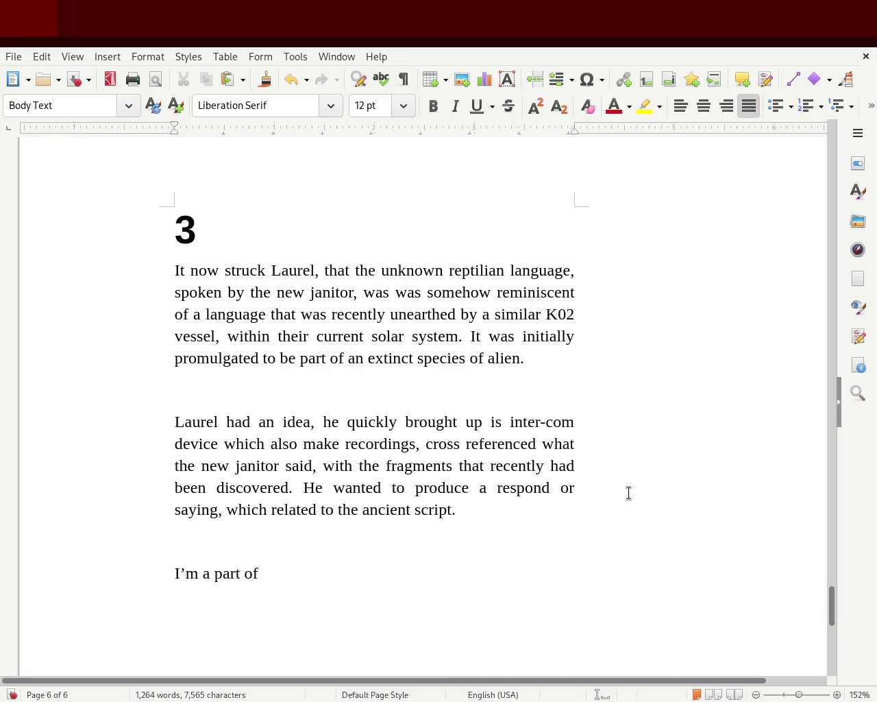
type("the emission of year 2002")
key("BackSpace")
key("BackSpace")
key("BackSpace")
key("BackSpace")
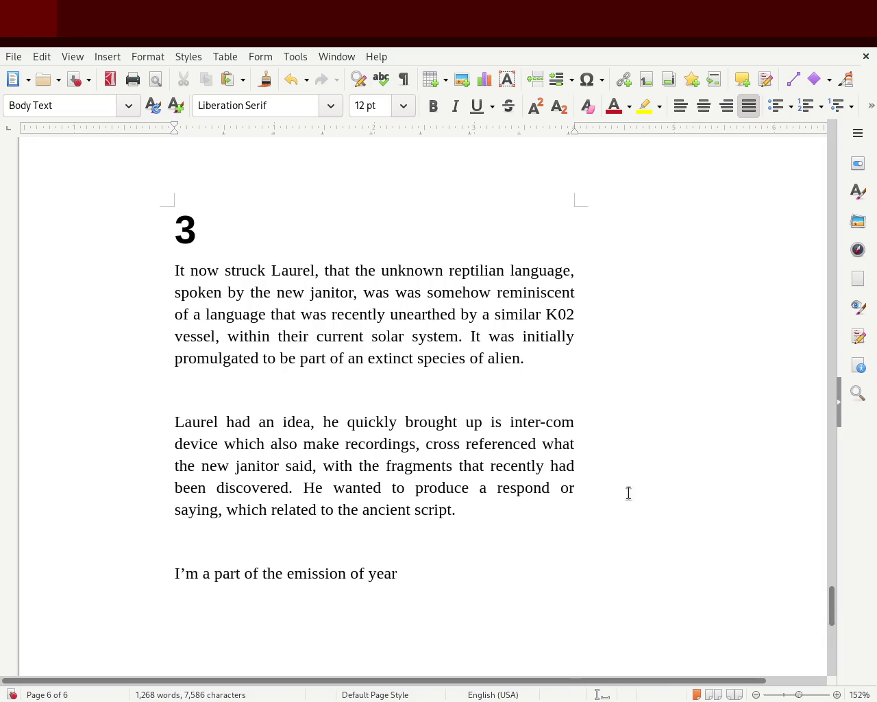
key("BackSpace")
key("BackSpace")
key("BackSpace")
key("BackSpace")
key("BackSpace")
key("Left")
key("Left")
key("Left")
key("Left")
key("Left")
key("Left")
key("Left")
key("Home")
key("Up")
key("Down")
type("“ Are")
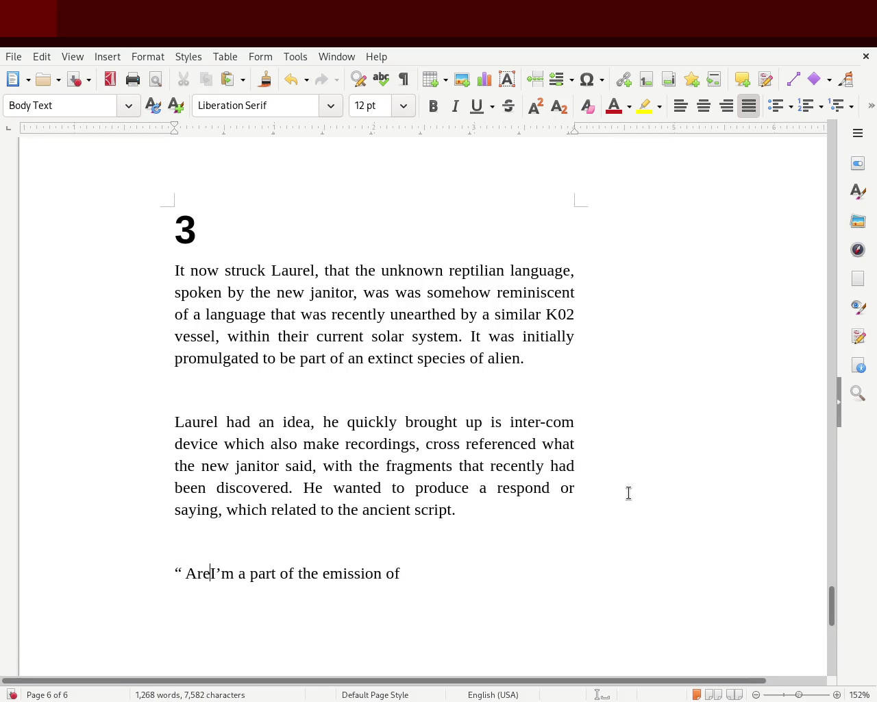
Step: Replace the quote's opening words with 'Send the emission'
key("Delete")
key("Delete")
key("Delete")
key("Delete")
key("Delete")
key("Delete")
key("Delete")
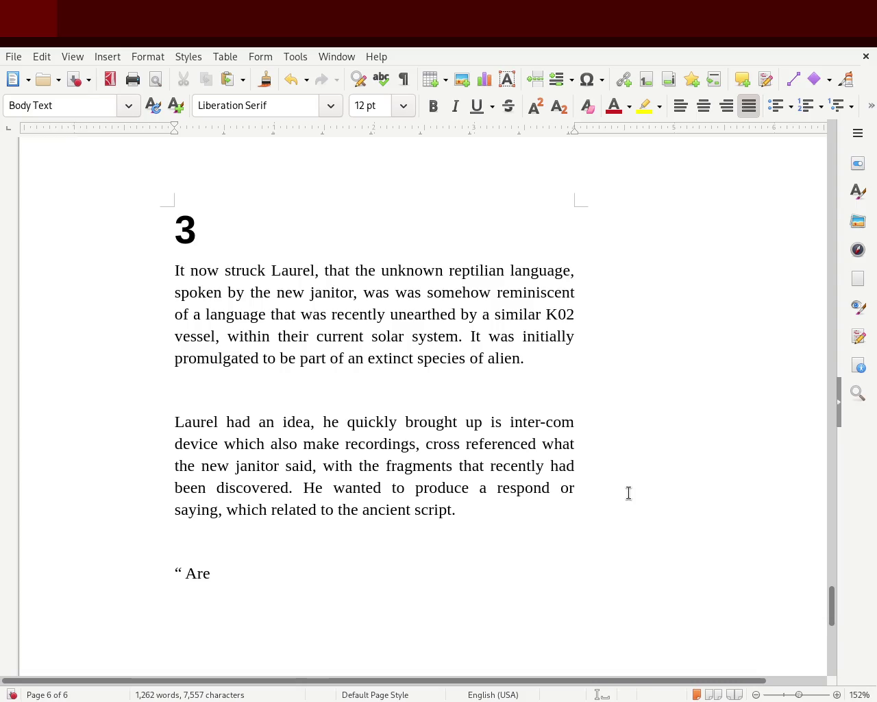
type(" you")
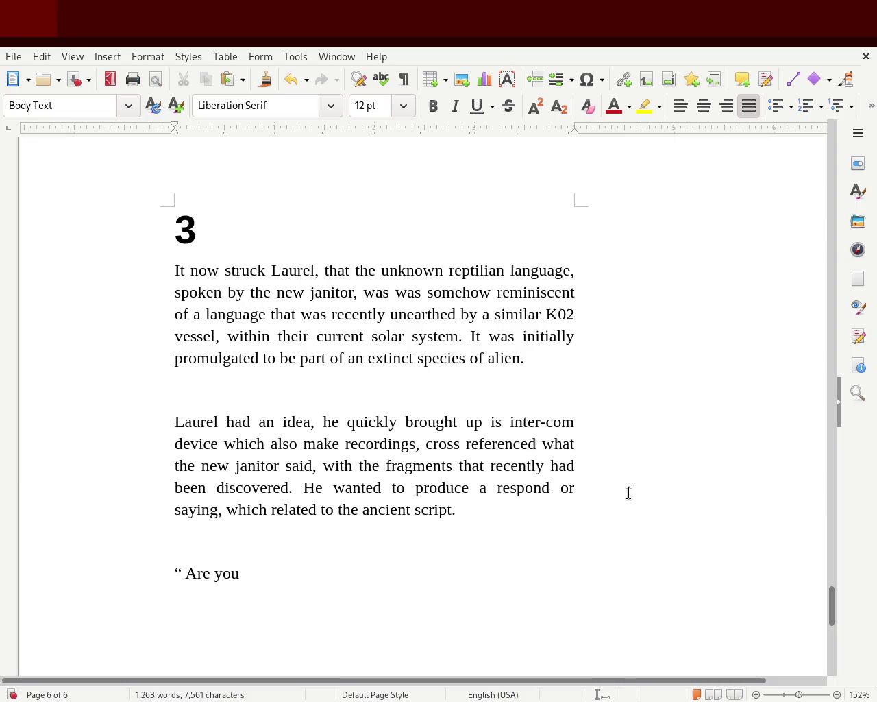
key("BackSpace")
key("BackSpace")
key("BackSpace")
type("emission")
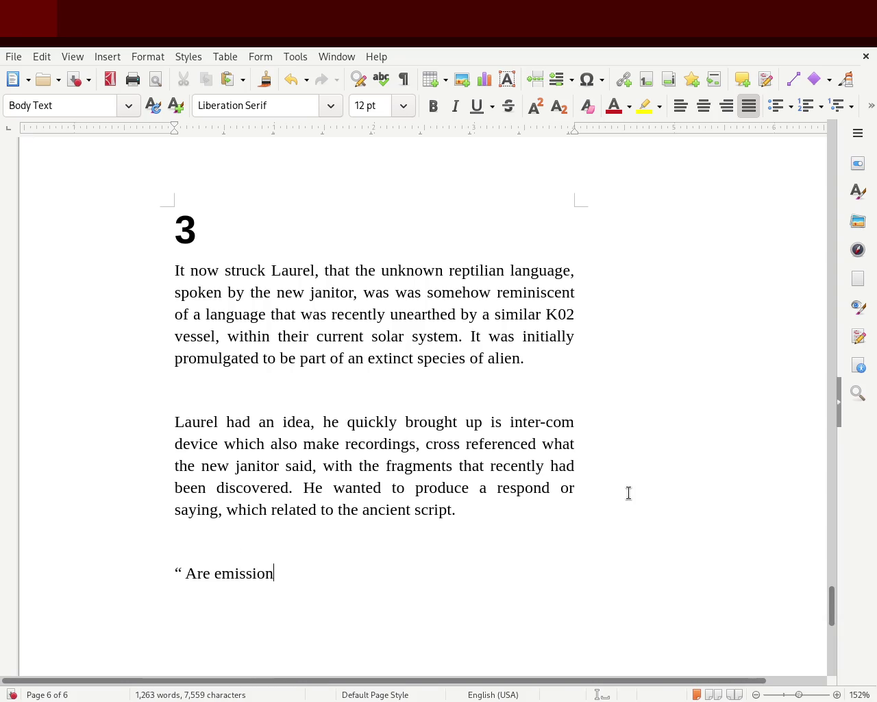
key("Left")
key("Left")
key("Left")
Step: Finish the quote as 'Send an string emission to brain', dropping the 'vortex gland to proceed' text
key("Left")
key("Left")
key("Delete")
key("Delete")
key("Delete")
key("Delete")
type("Send the")
key("End")
type("to b")
key("BackSpace")
key("Left")
key("Left")
key("Left")
key("Left")
key("BackSpace")
key("BackSpace")
key("BackSpace")
type("an string")
key("Right")
key("Right")
key("Right")
key("Right")
key("Right")
key("Right")
key("Right")
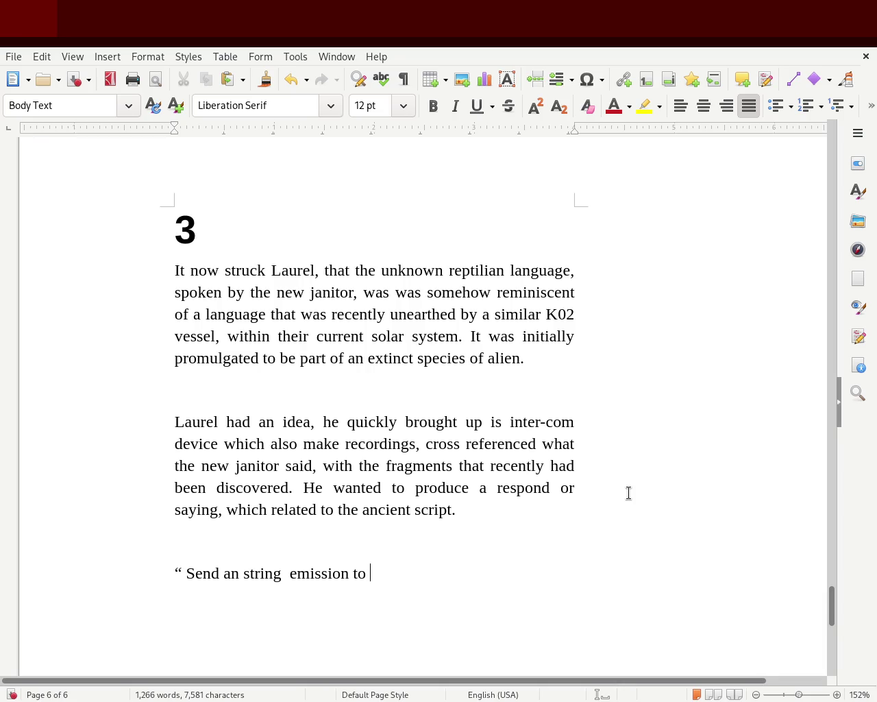
type("tex gland to proceed commu")
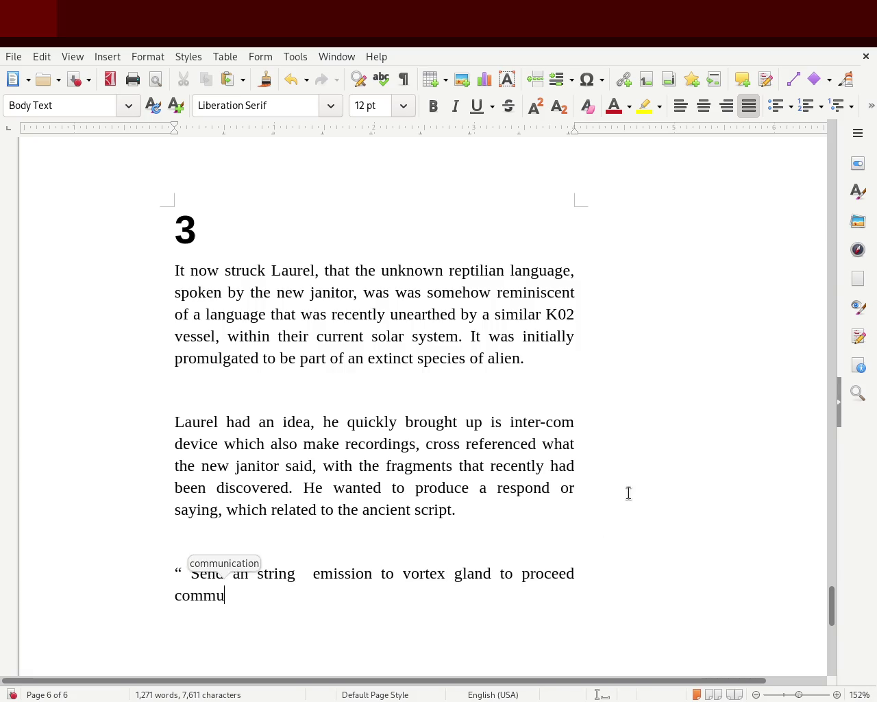
key("BackSpace")
key("BackSpace")
key("BackSpace")
key("BackSpace")
key("BackSpace")
key("BackSpace")
key("BackSpace")
key("BackSpace")
key("BackSpace")
key("BackSpace")
key("BackSpace")
key("BackSpace")
key("BackSpace")
key("BackSpace")
type("brain")
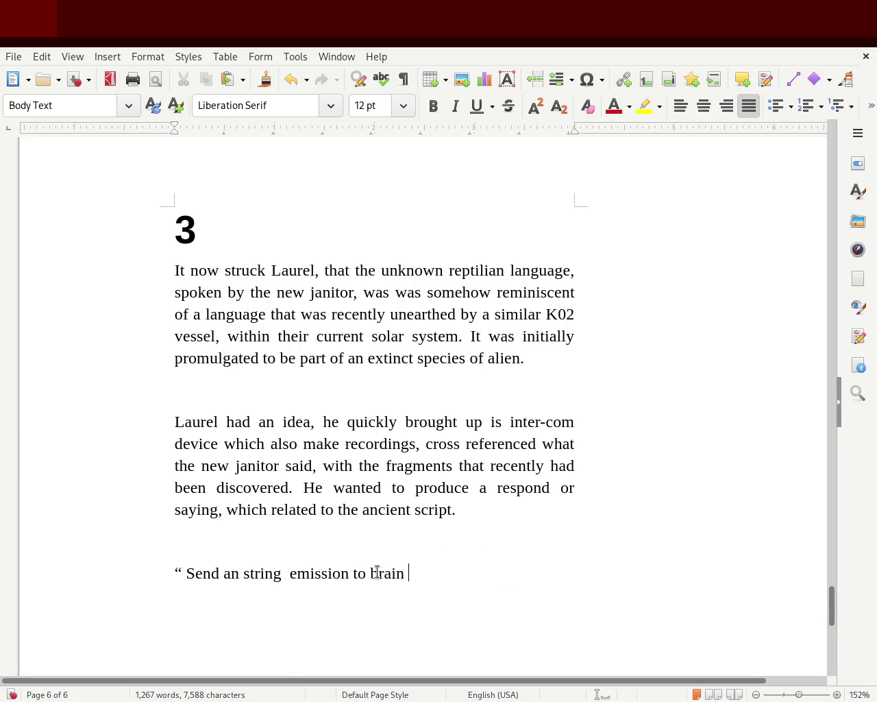
Step: Edit the quote's wording, replacing 'brain' with a lowercase 'pineal gland'
left_click(282, 573)
type("ed")
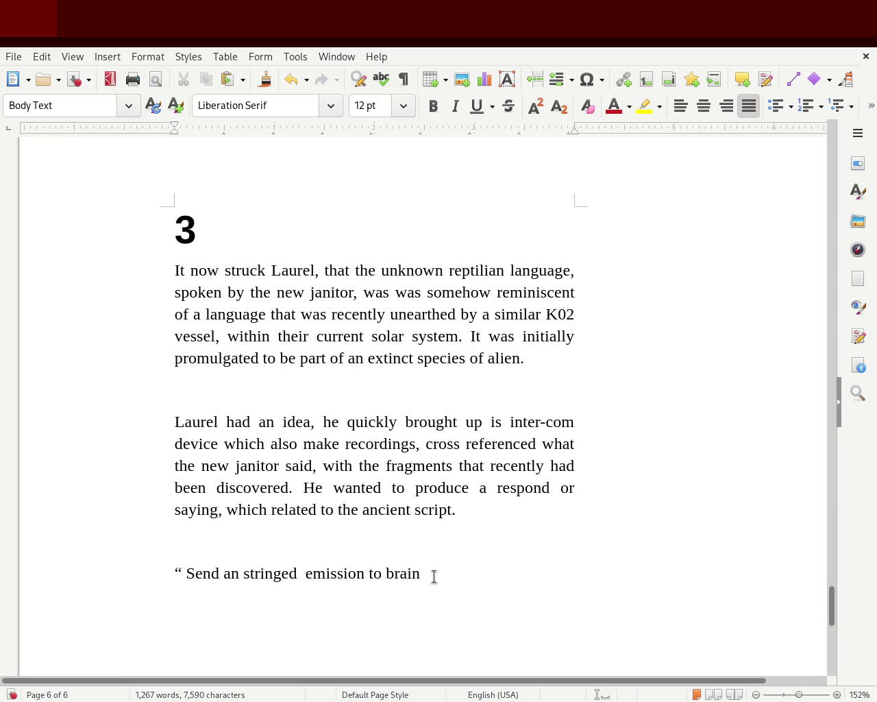
double_click(407, 574)
type("Pineal gland")
key("Return")
left_click(407, 573)
key("Delete")
key("Delete")
type("pi")
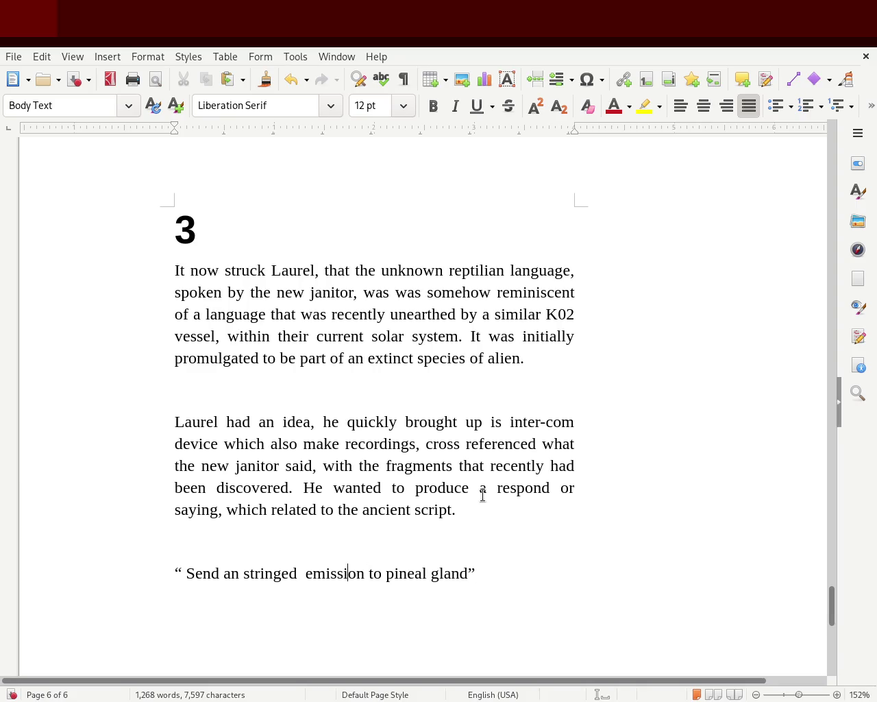
Step: Add 'my pineal gland, please confirm' and replace the double quote marks with single quotes
key("BackSpace")
key("Right")
key("Right")
key("Right")
key("Right")
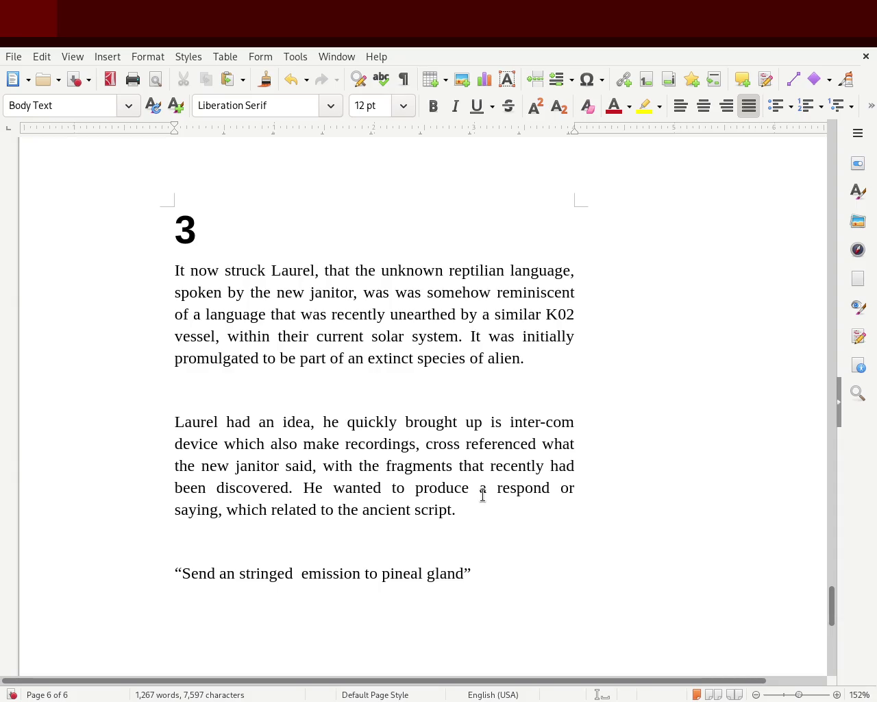
type("my pineal gland")
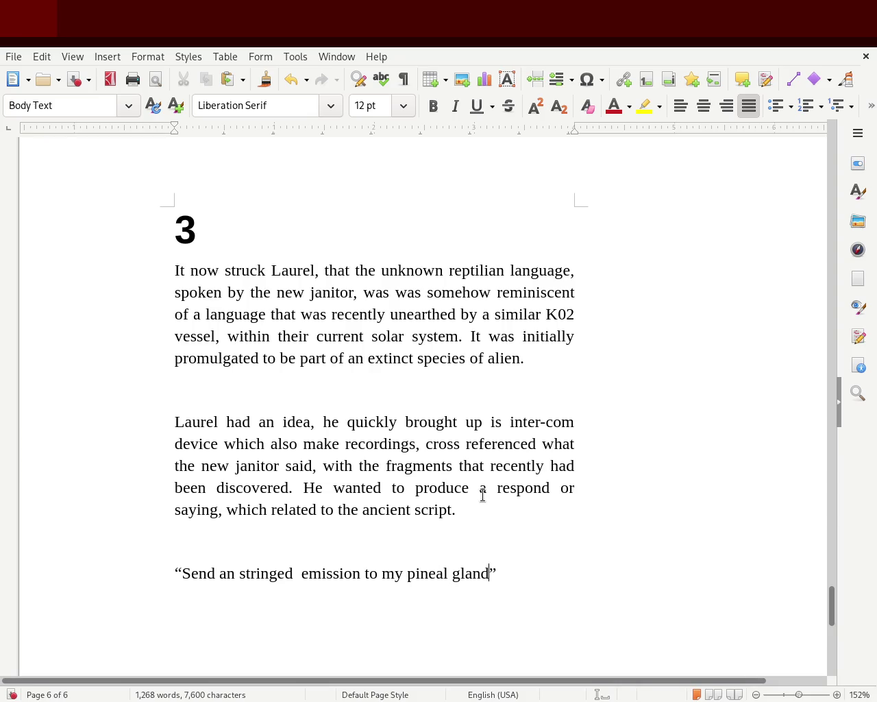
type(", please confirm")
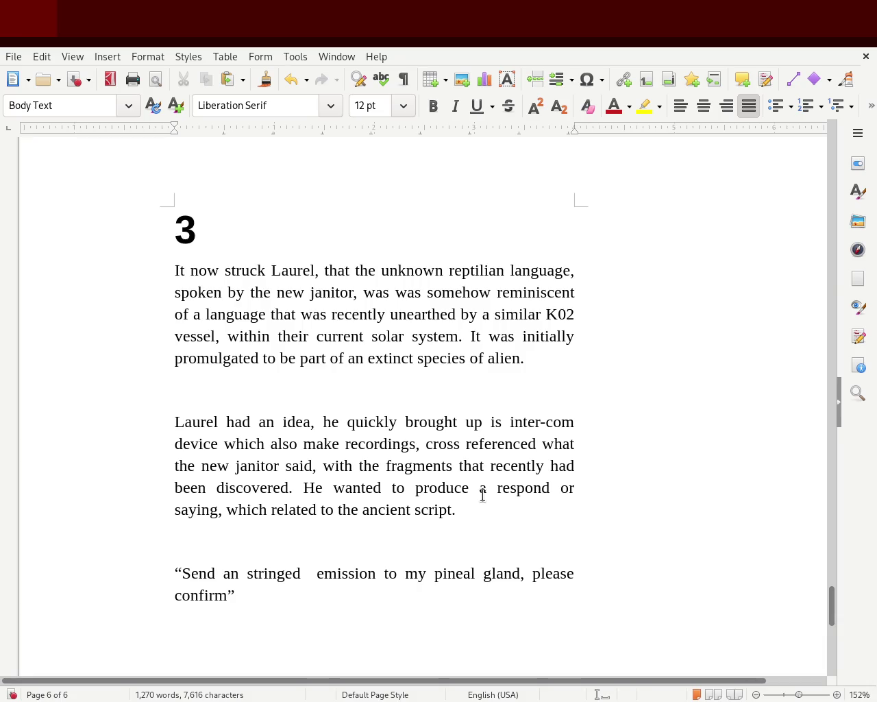
key("Left")
key("Delete")
type("'")
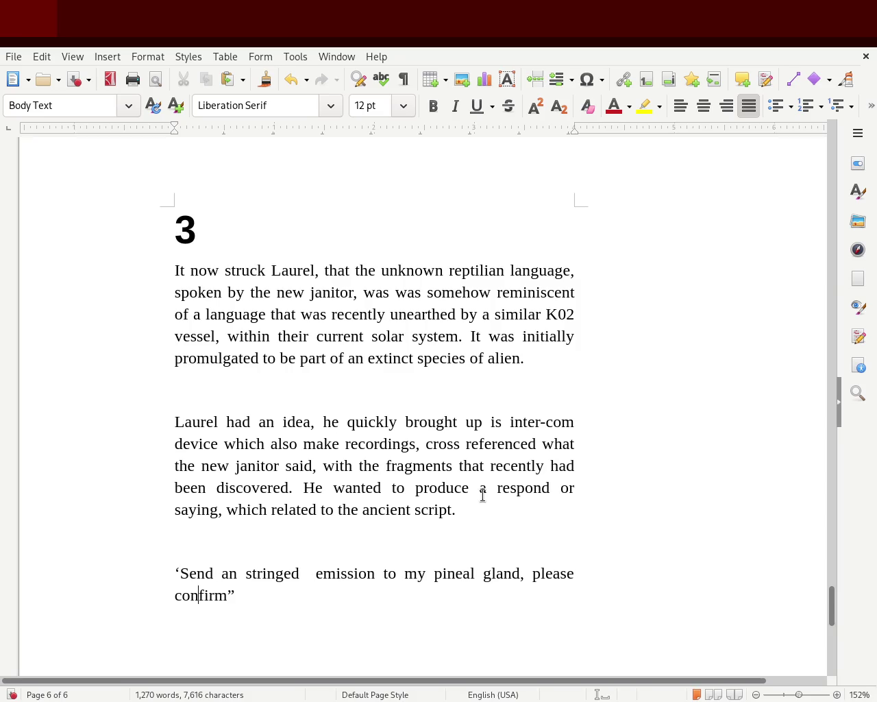
key("Right")
key("BackSpace")
Step: Make the quote begin 'Send an emission string into', removing the extra space and leftover 'stringed'
left_click(308, 573)
key("BackSpace")
key("Left")
type("emission ")
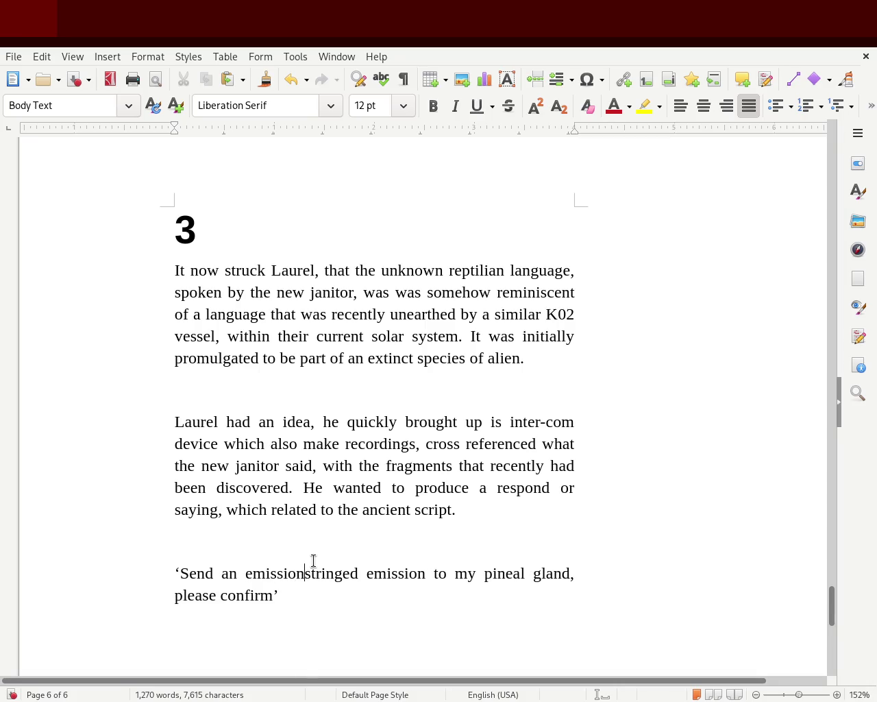
type("string")
key("Delete")
key("Delete")
key("Delete")
key("Delete")
key("Delete")
key("Delete")
key("Delete")
key("Delete")
key("Delete")
key("Delete")
type("into")
key("Delete")
key("Delete")
key("Delete")
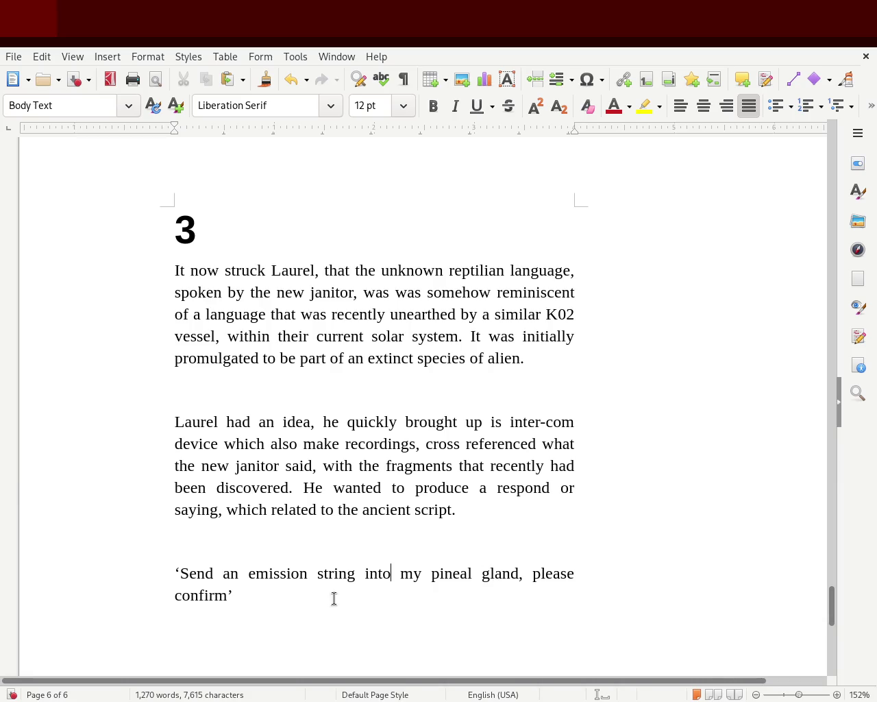
left_click_drag(247, 594, 107, 548)
Step: Italicize the quoted line in chapter 3
left_click(235, 534)
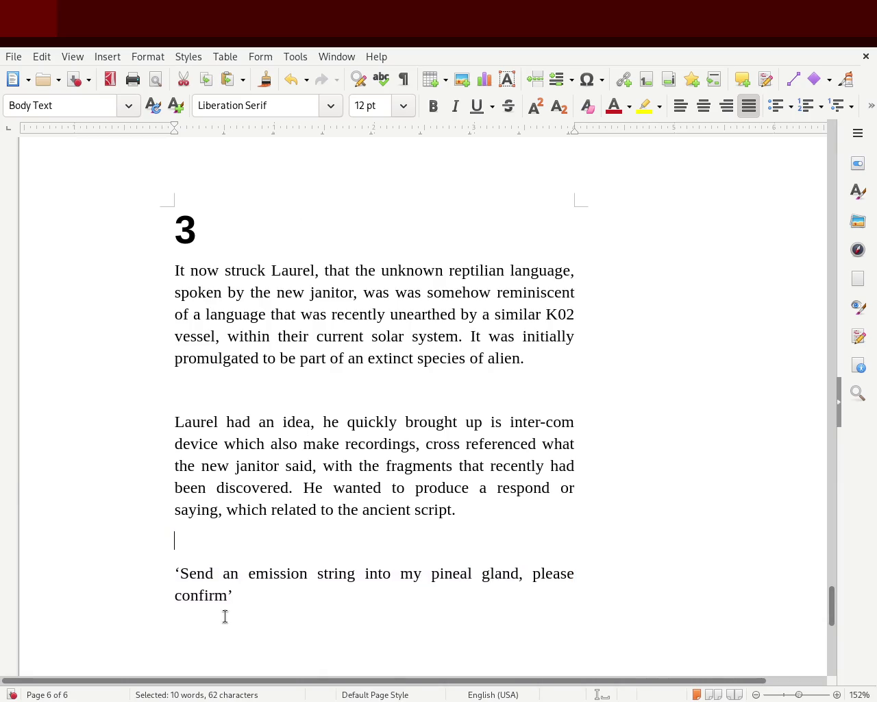
left_click_drag(225, 617, 149, 569)
left_click_drag(269, 589, 125, 552)
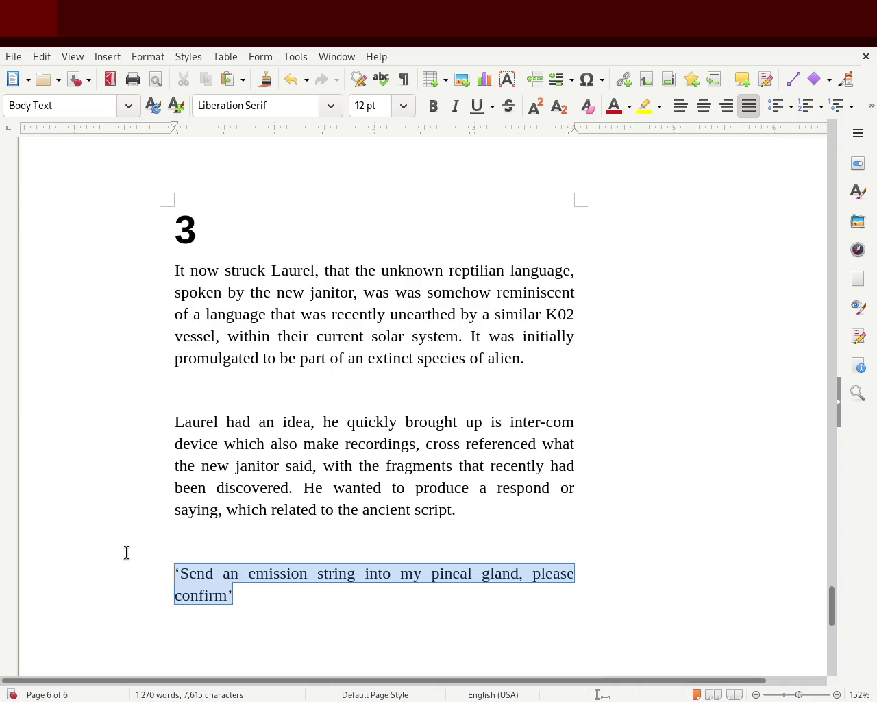
left_click(456, 107)
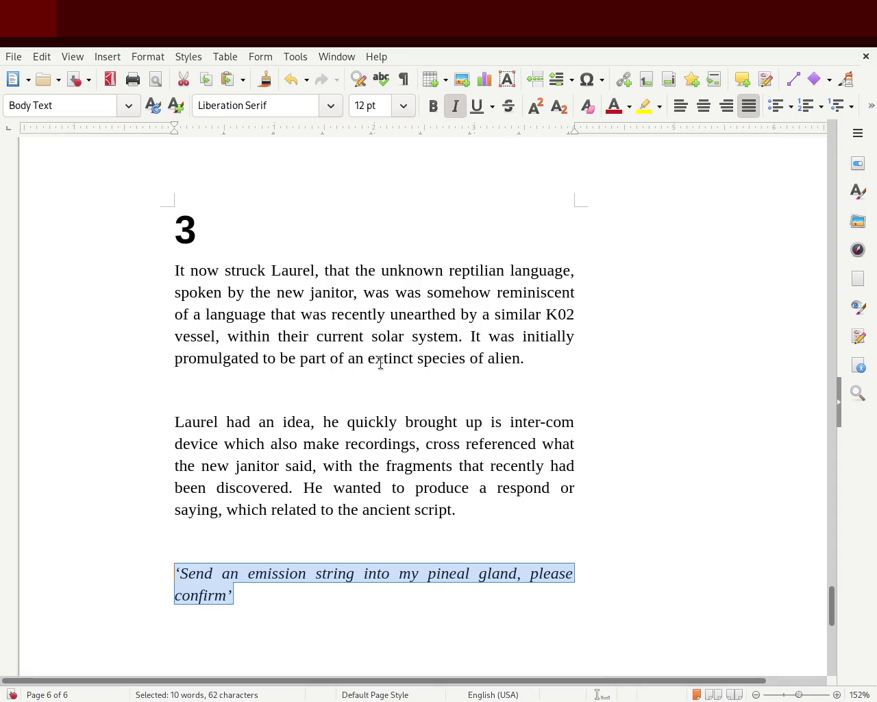
left_click(332, 422)
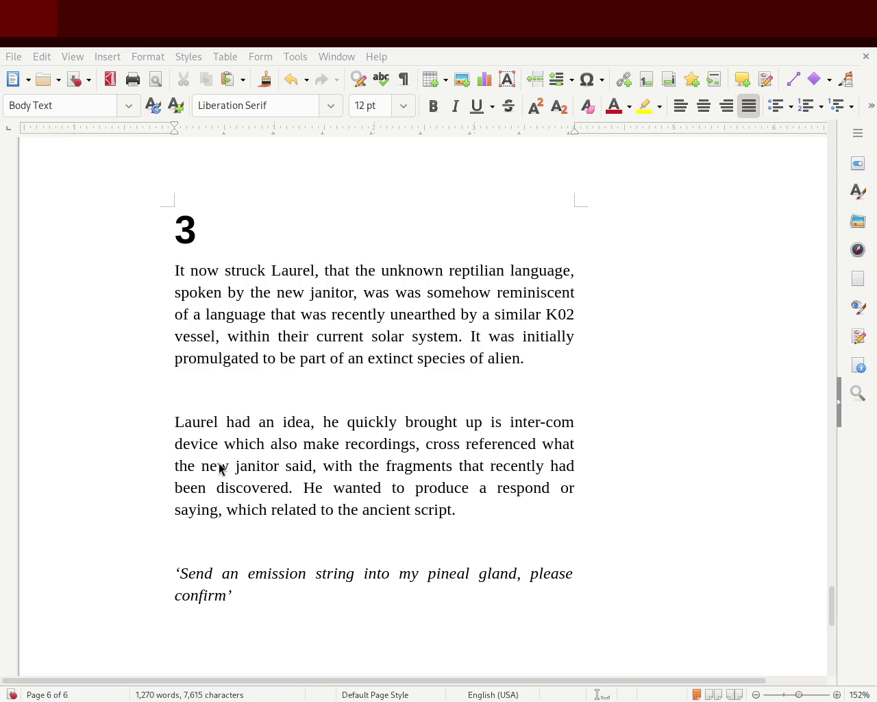
Step: Add a full stop after 'confirm' inside the closing single quote
left_click(236, 596)
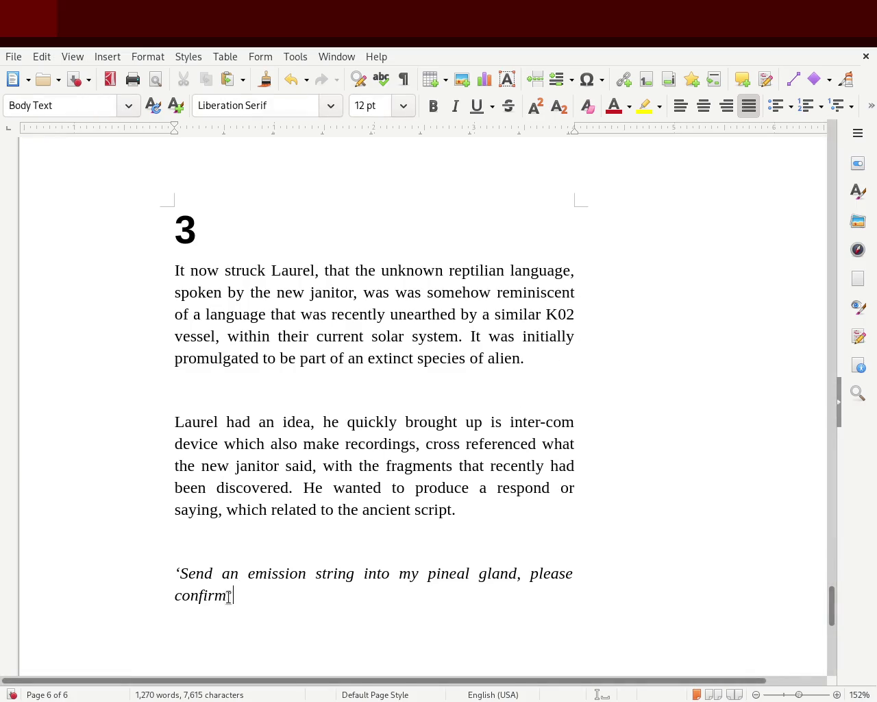
left_click(225, 596)
type(".")
left_click(332, 588)
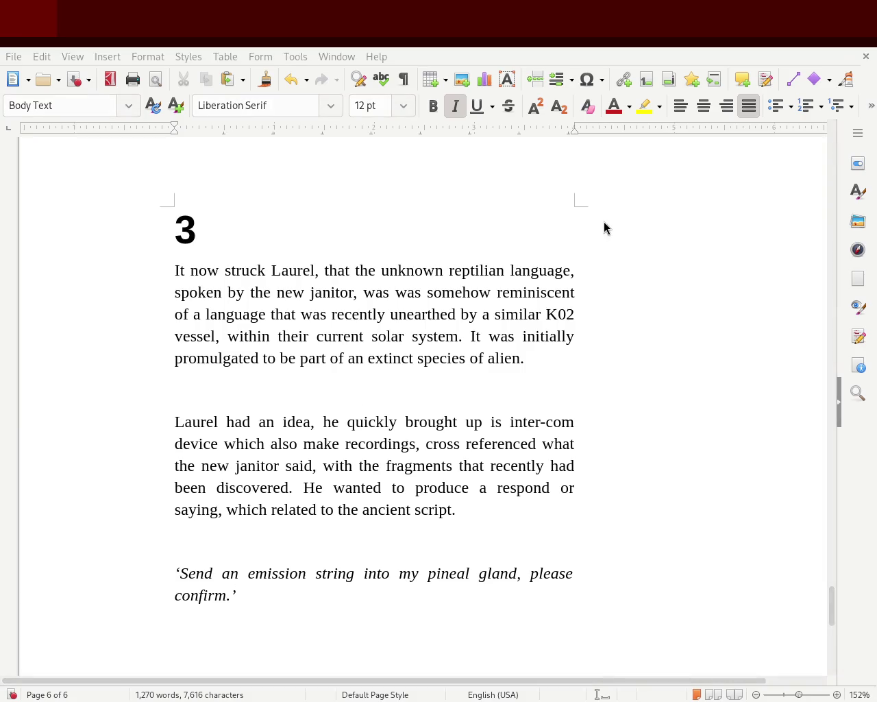
Step: Remove the blank line so 'Laurel had an idea' joins the 'species of alien.' paragraph
left_click(206, 381)
key("BackSpace")
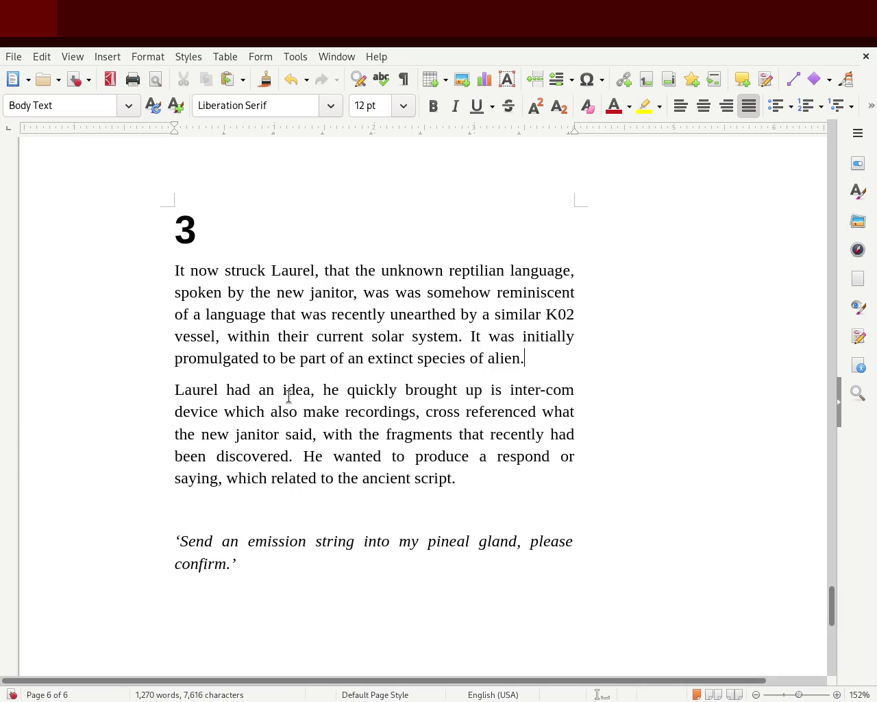
key("Delete")
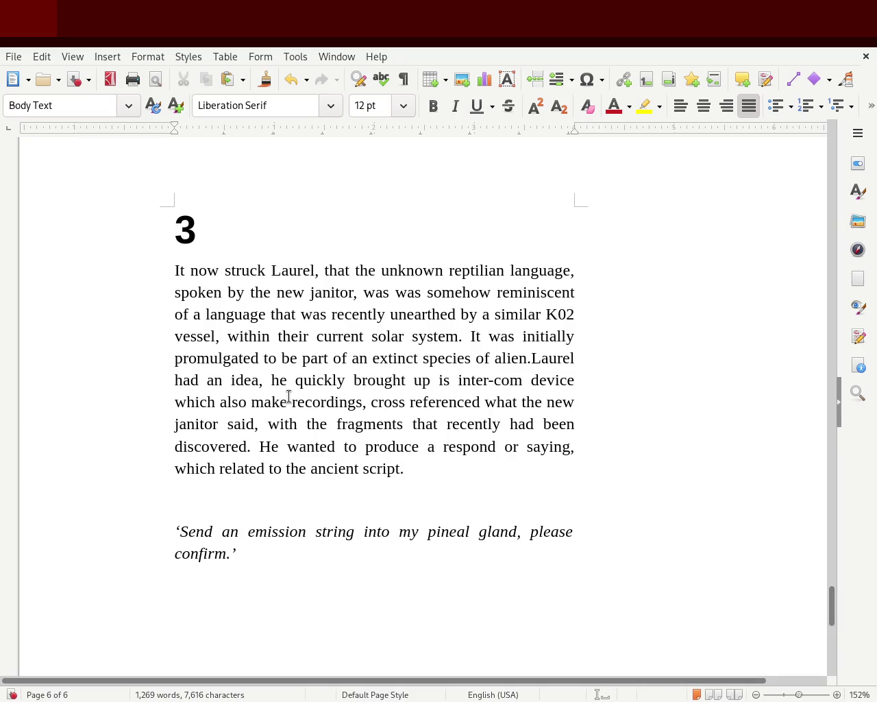
key("Return")
key("BackSpace")
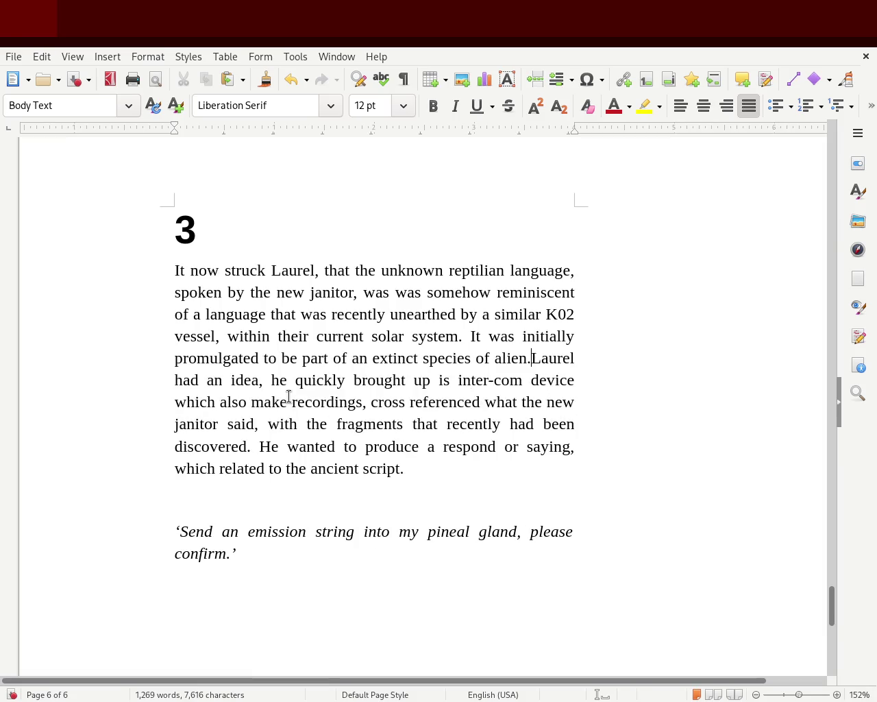